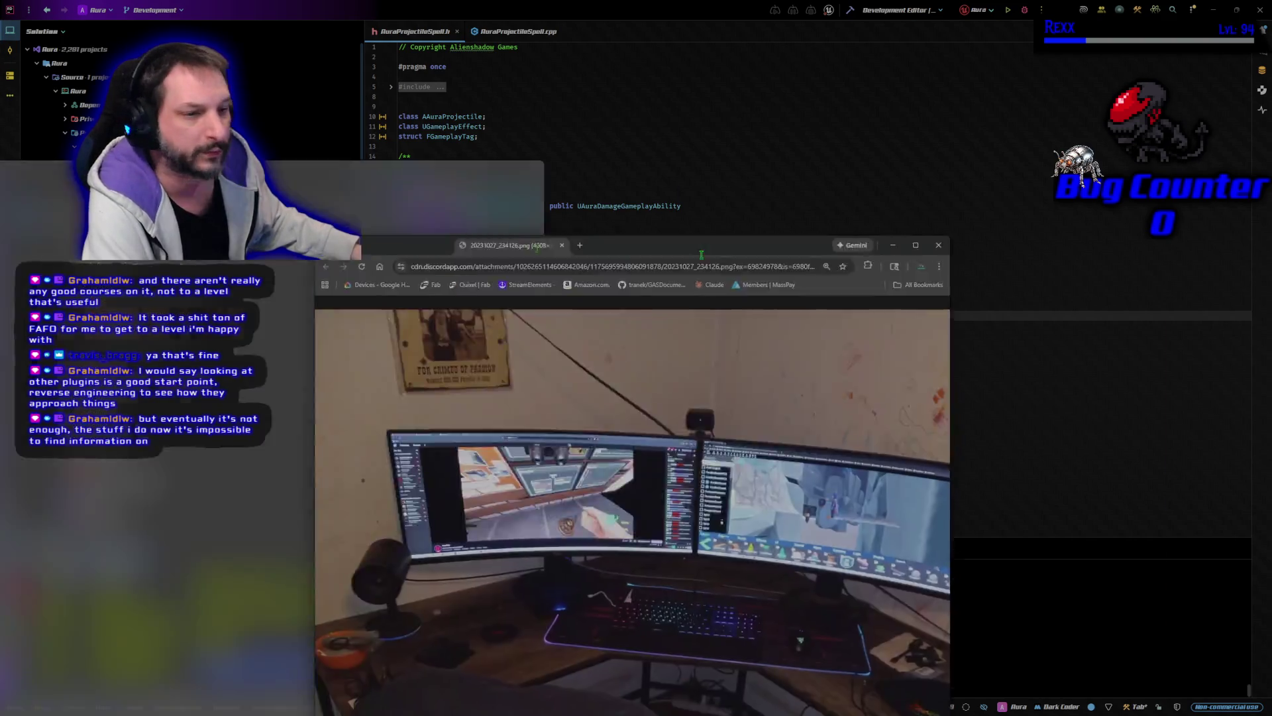
Step: Maximize the Chrome window with the desk setup photo over Rider
left_click_drag(633, 255, 633, 4)
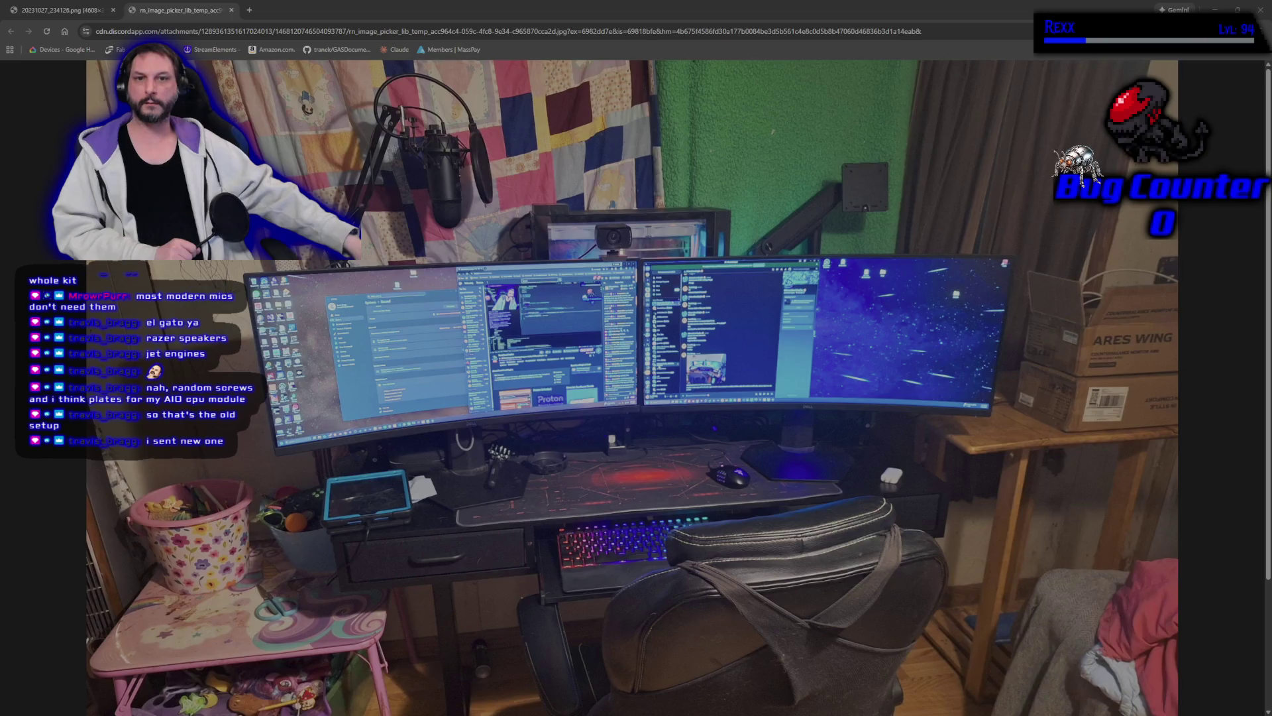
Step: Flip between the desk photo tabs: 20231027_234126.png, the wide shot and the tall portrait shot
key("ctrl+shift+Tab")
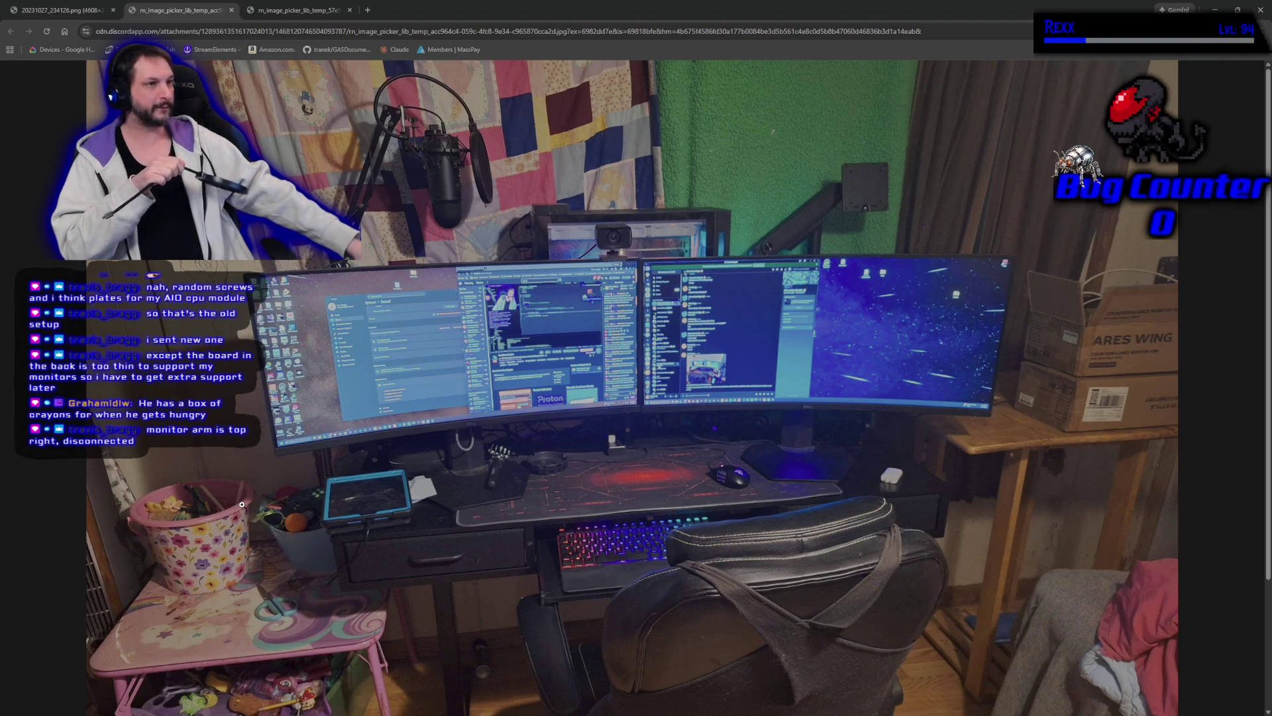
left_click(61, 13)
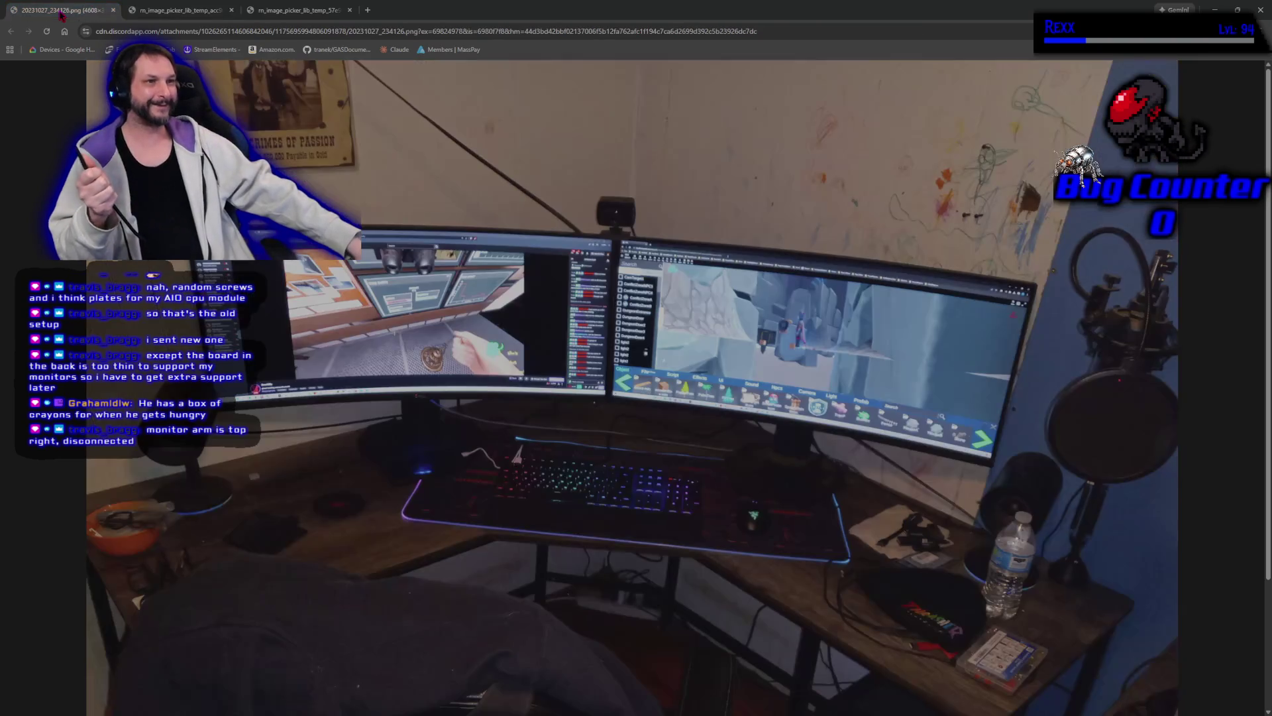
left_click(187, 10)
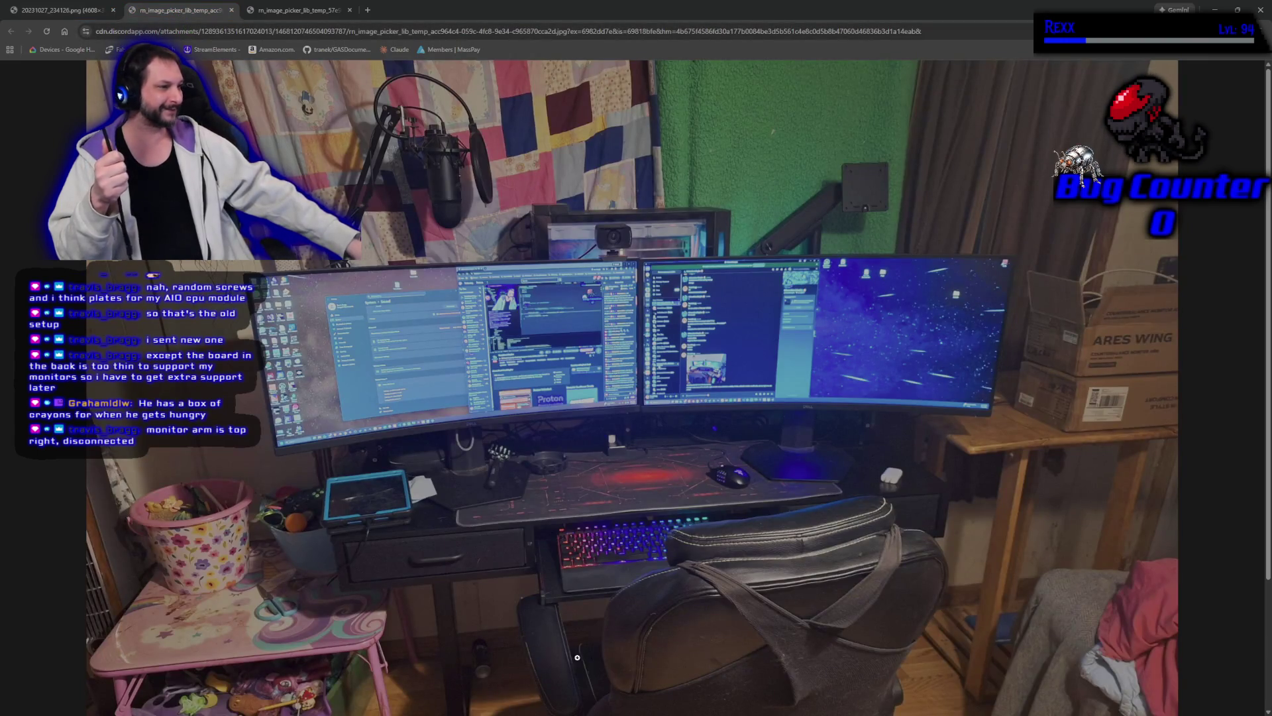
scroll(671, 615, "down", 3)
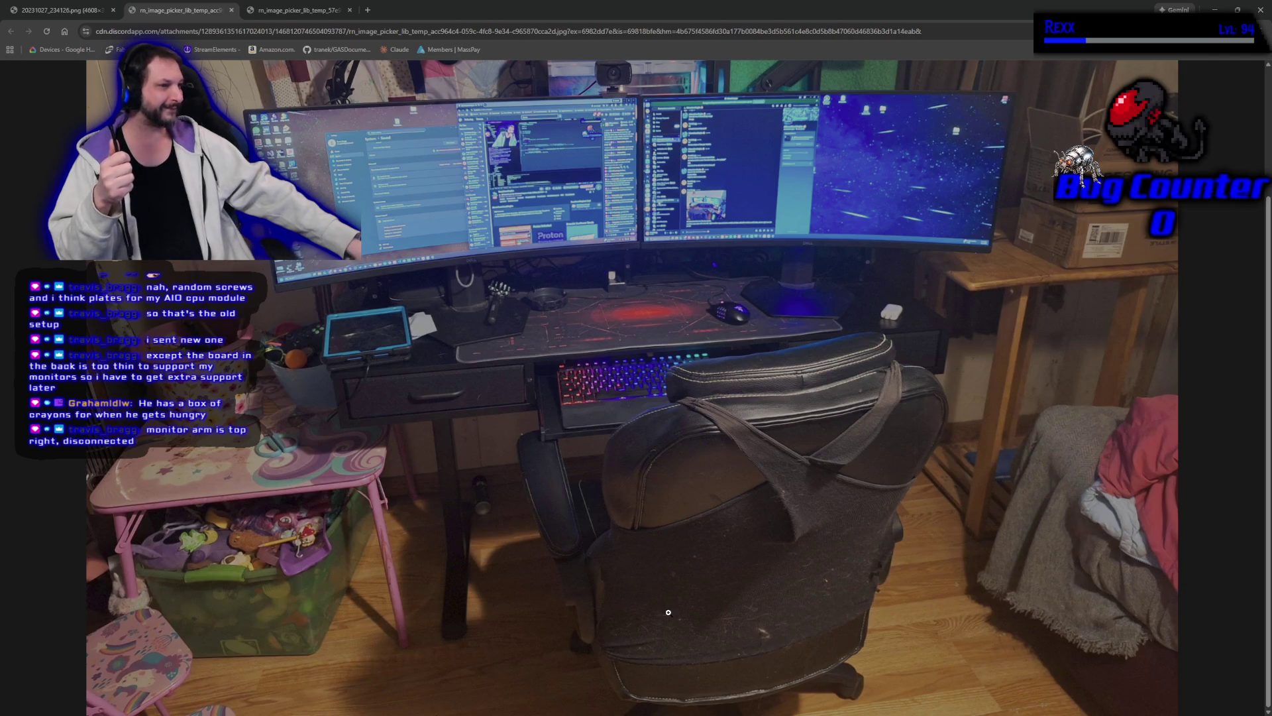
scroll(668, 612, "up", 3)
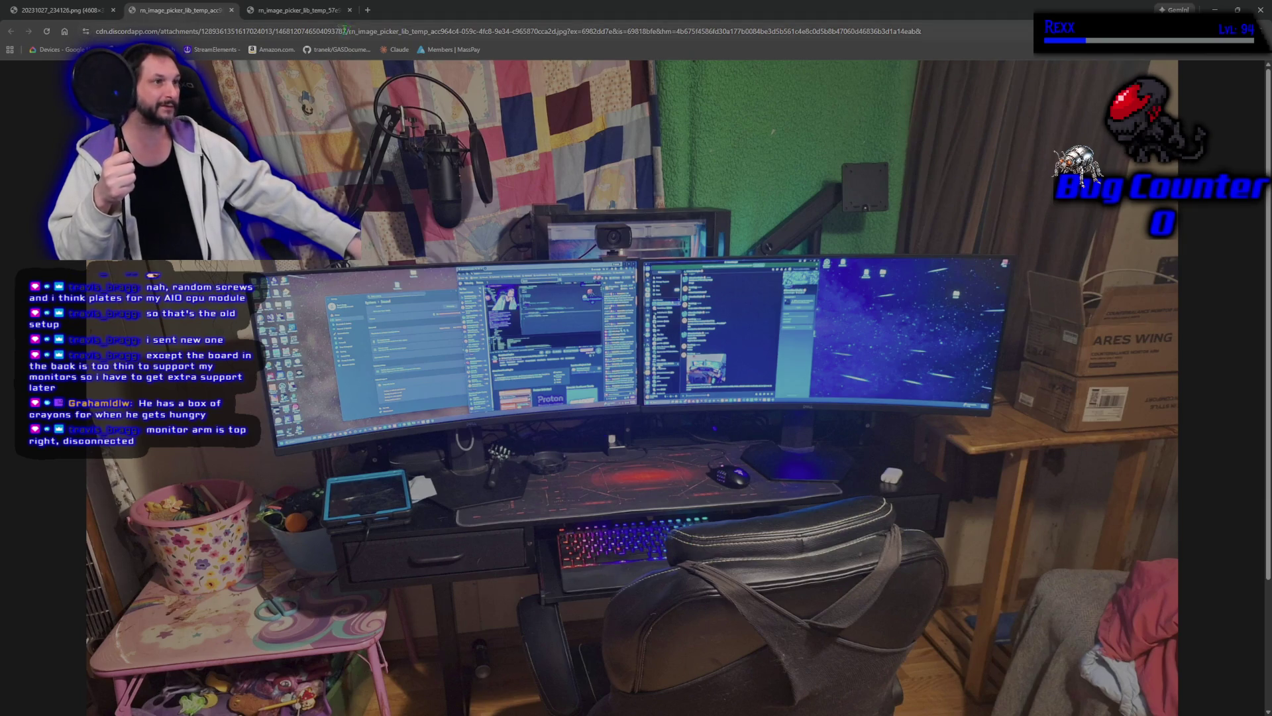
left_click(297, 12)
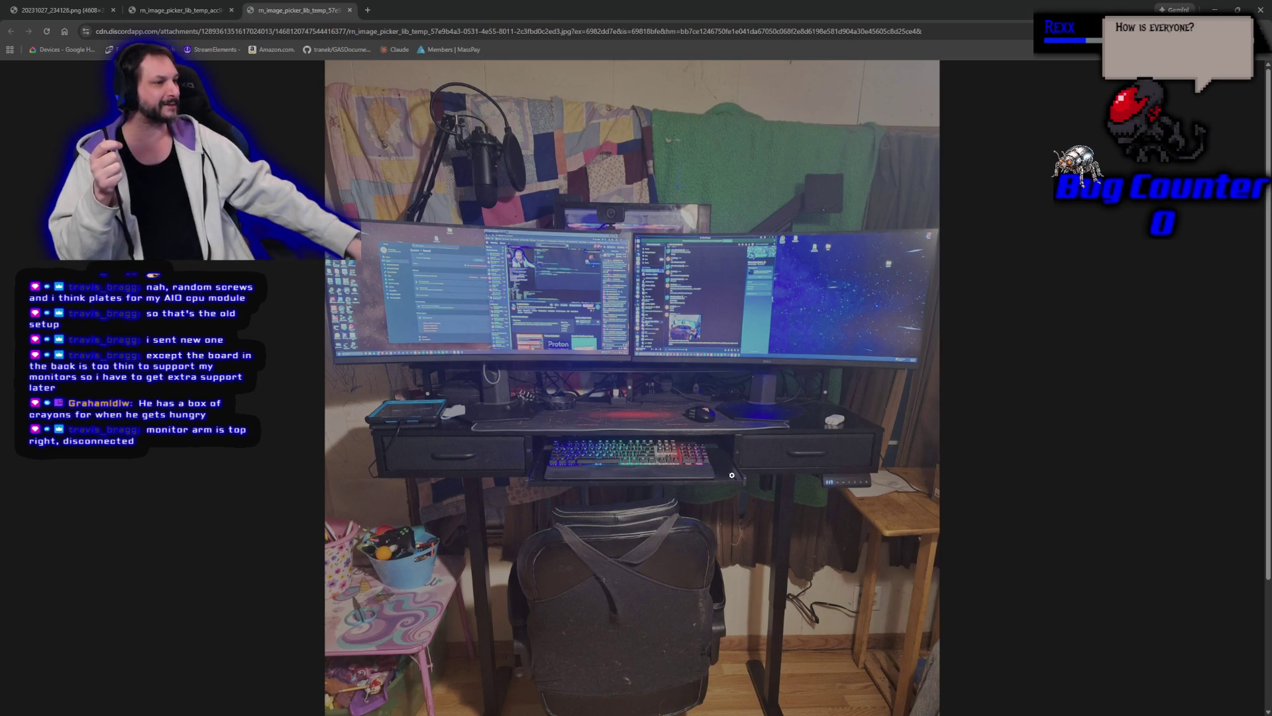
left_click(186, 11)
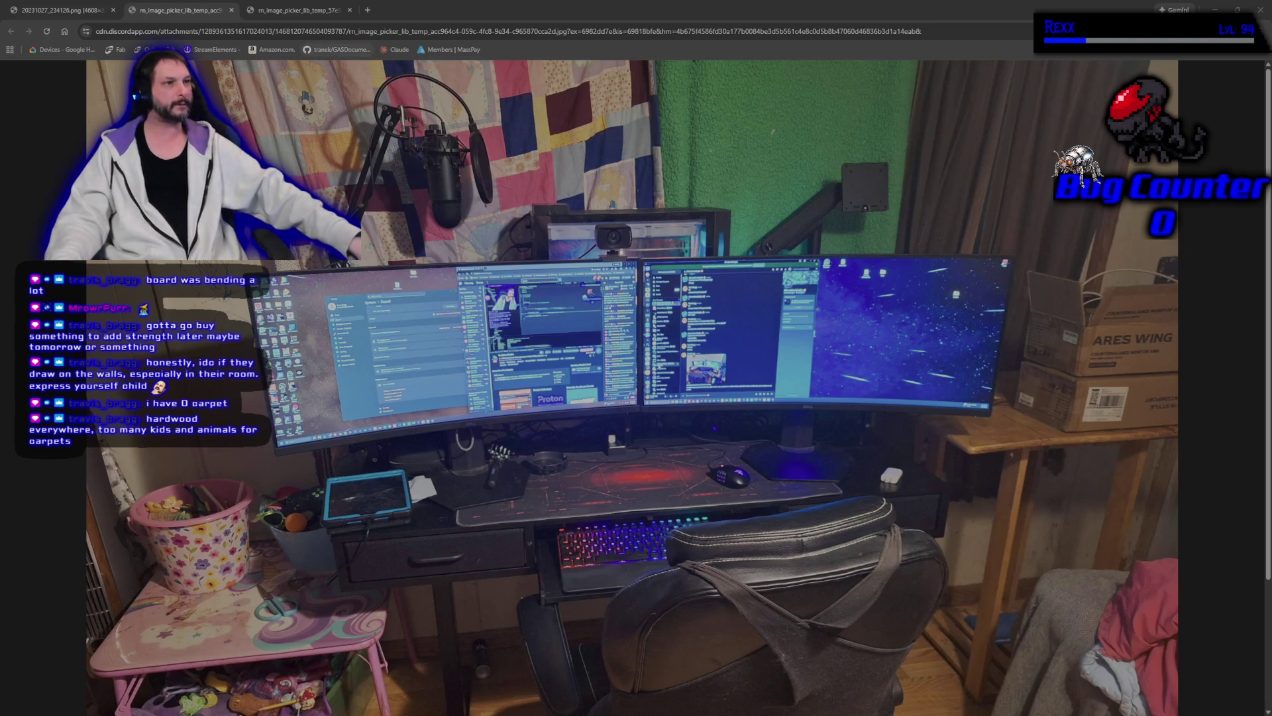
Step: View the portrait desk photo, then close its tab
left_click(291, 10)
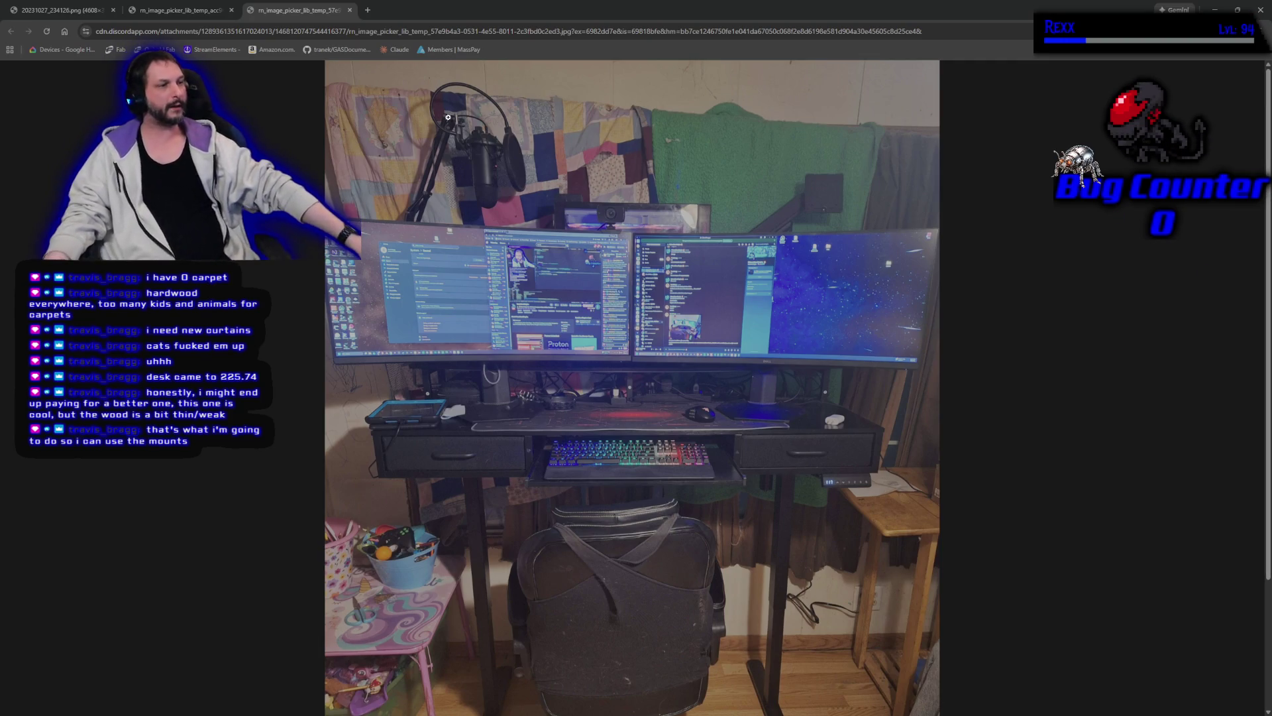
middle_click(283, 14)
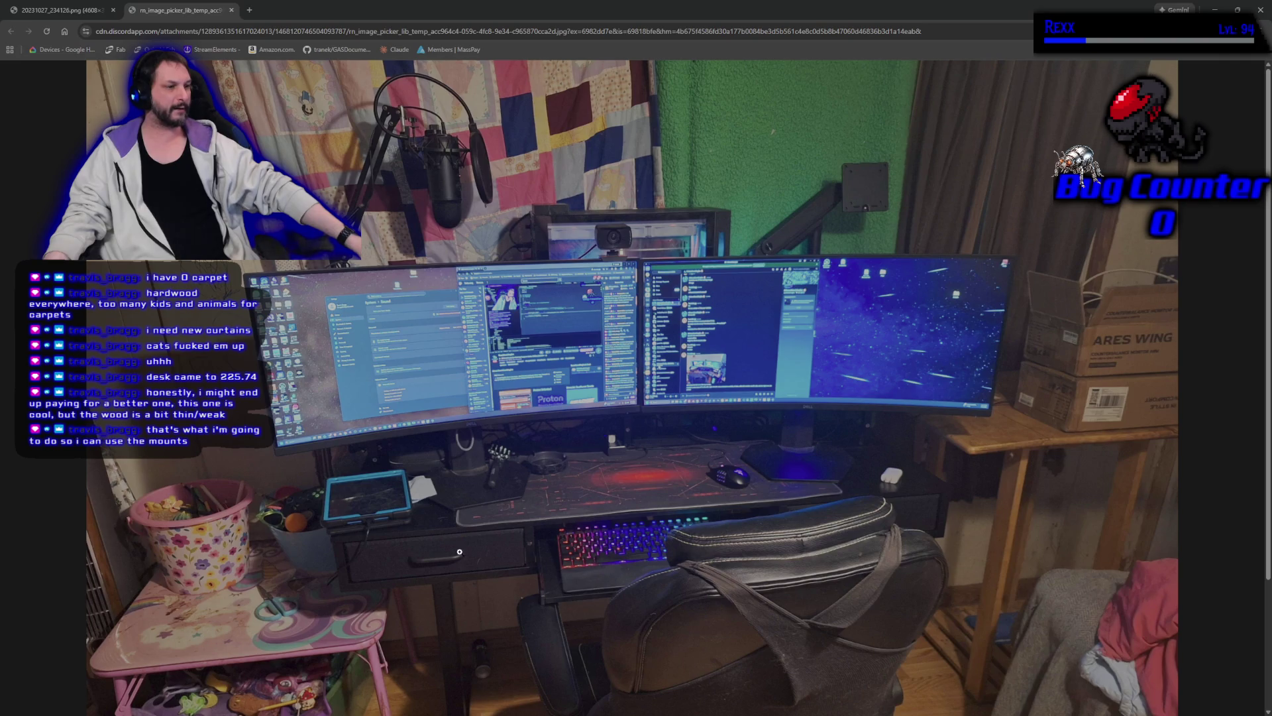
Step: Close the desk photo tabs and windows, returning to AuraProjectileSpell.h in Rider
left_click(232, 10)
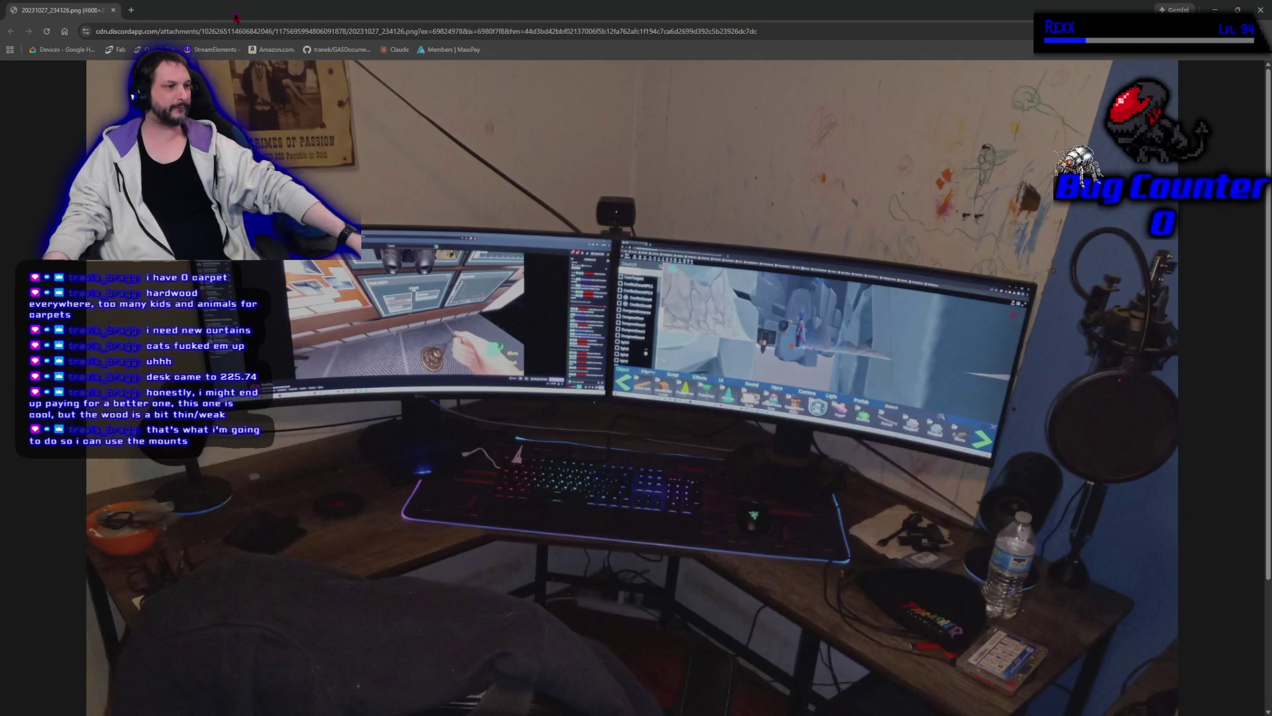
left_click(113, 10)
left_click(548, 413)
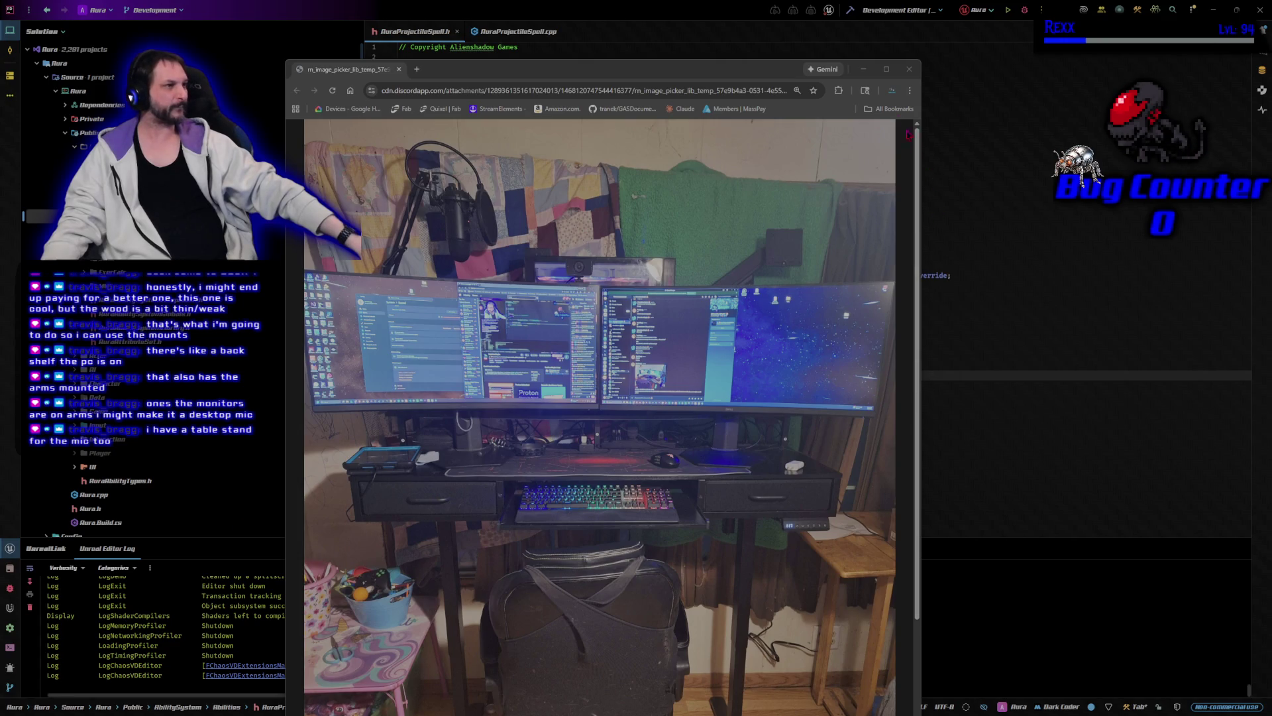
left_click(909, 69)
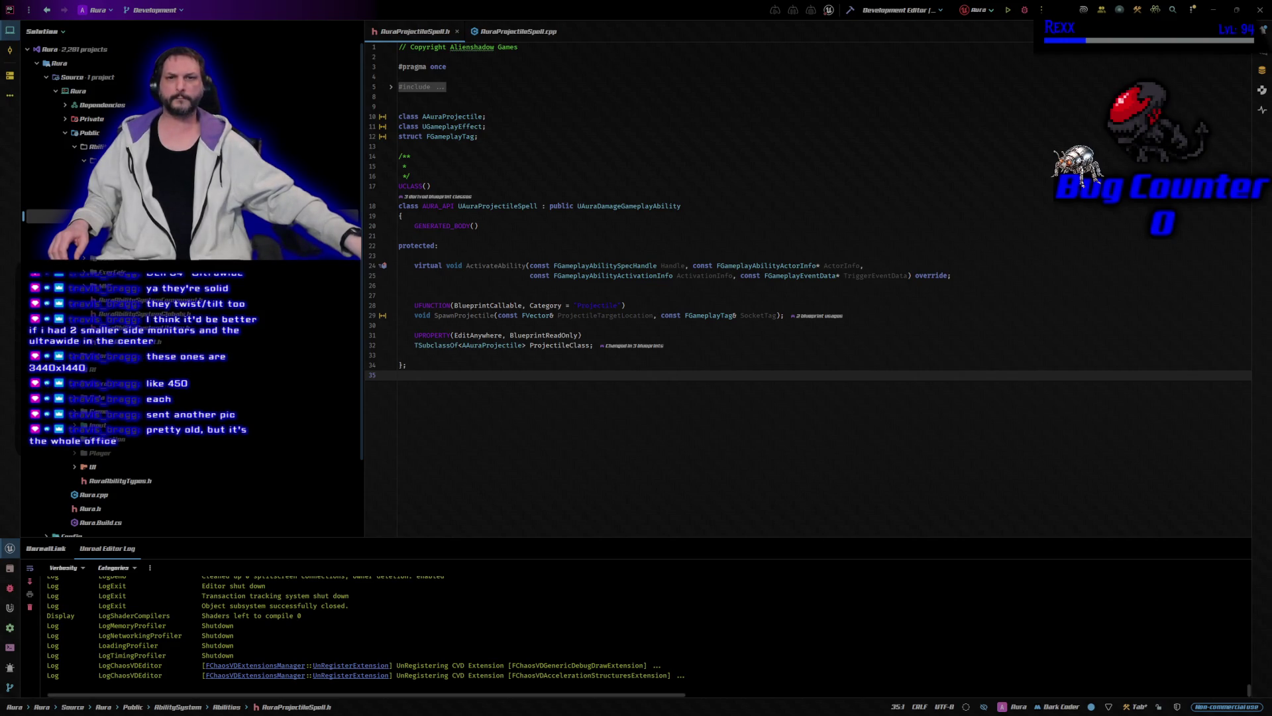
Step: Drag the Chrome window with the office photo from the left edge over Rider
mouse_move(3, 40)
left_mouse_down()
mouse_move(172, 40)
mouse_move(493, 126)
mouse_move(483, 94)
left_mouse_up()
Step: Maximize the office photo window and zoom the page out to 50%
double_click(483, 93)
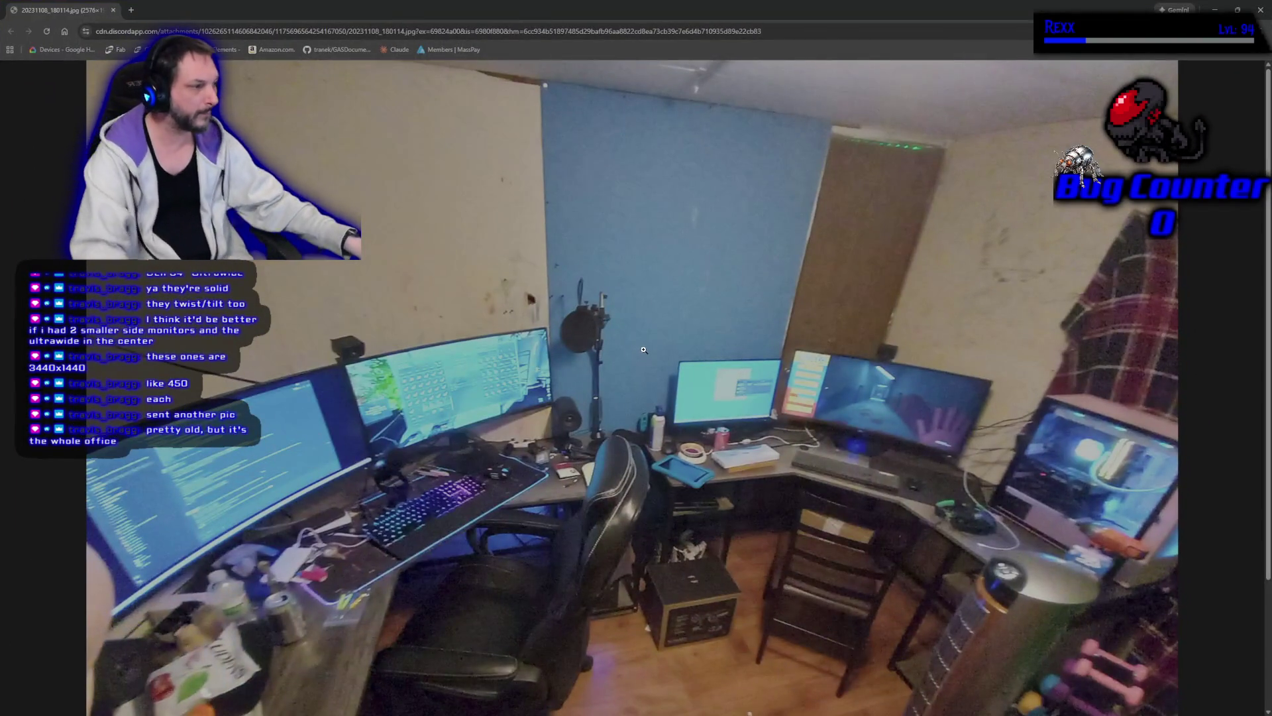
key("ctrl+minus")
key("ctrl+minus")
key("ctrl+minus")
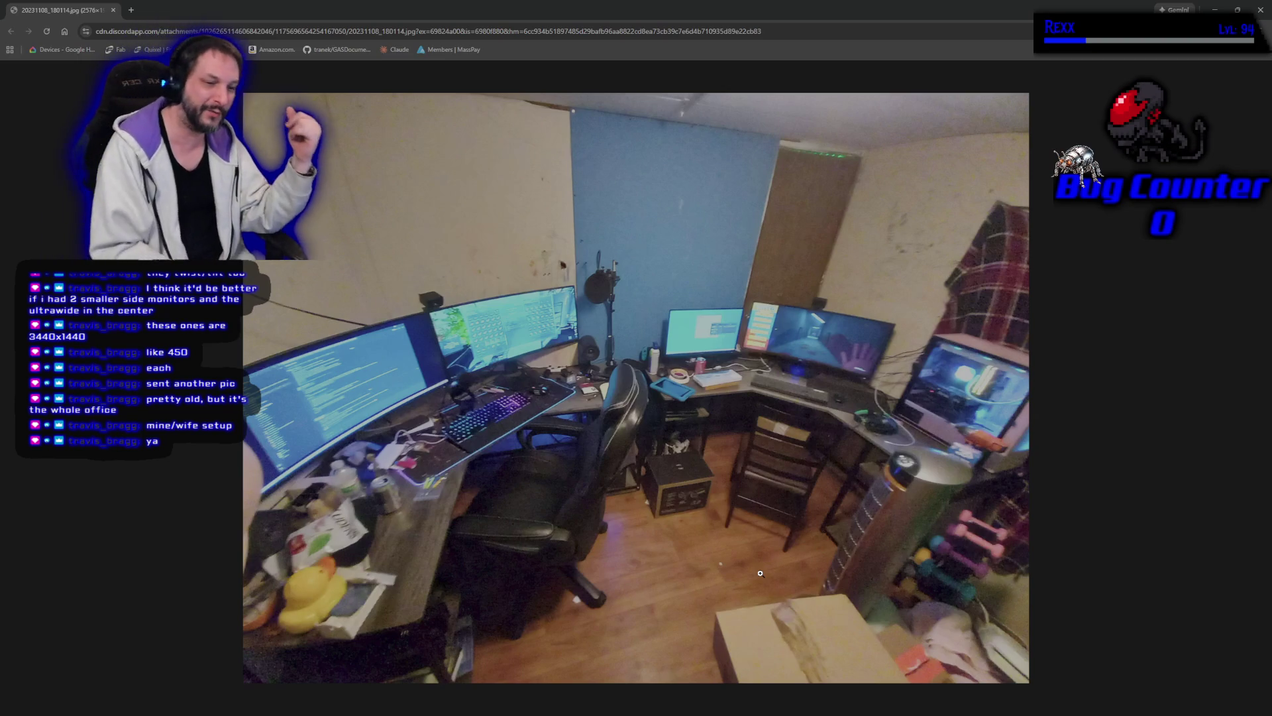
left_click(765, 363)
left_click(766, 362)
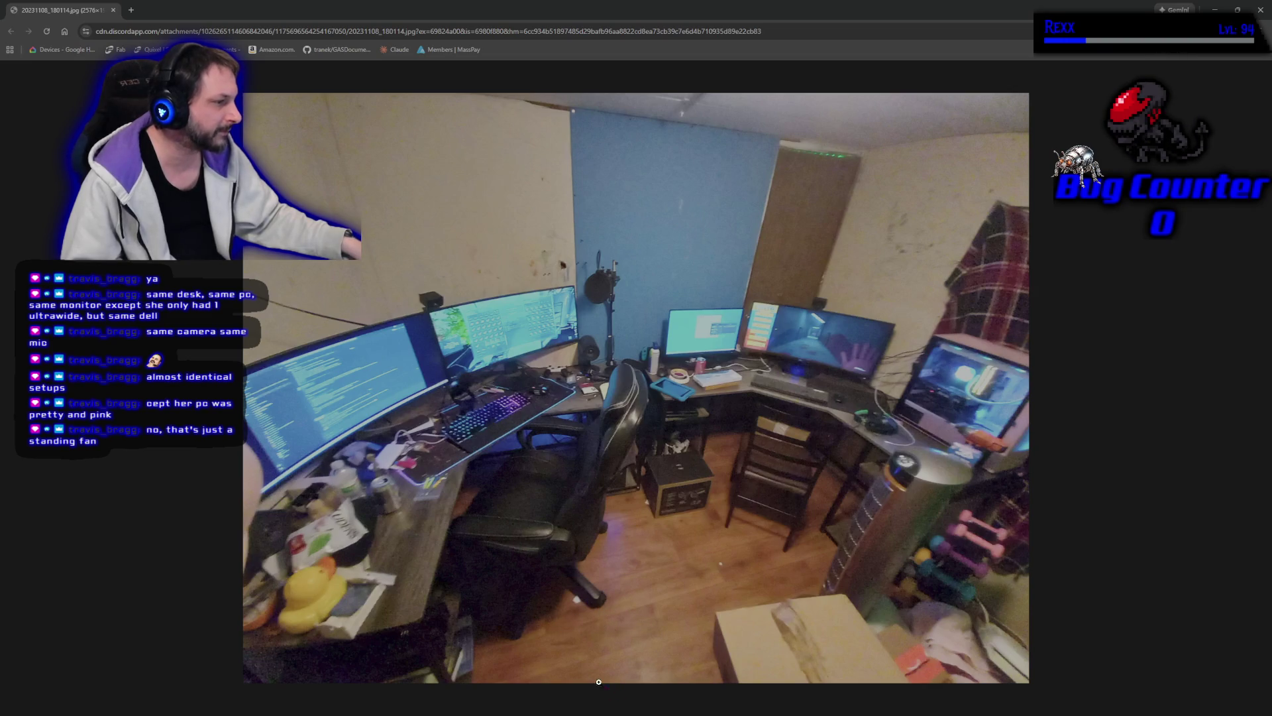
Step: Append 'bool bOverridePitch = false, float PitchOverride = 0.f' to the SpawnProjectile declaration
left_click(113, 10)
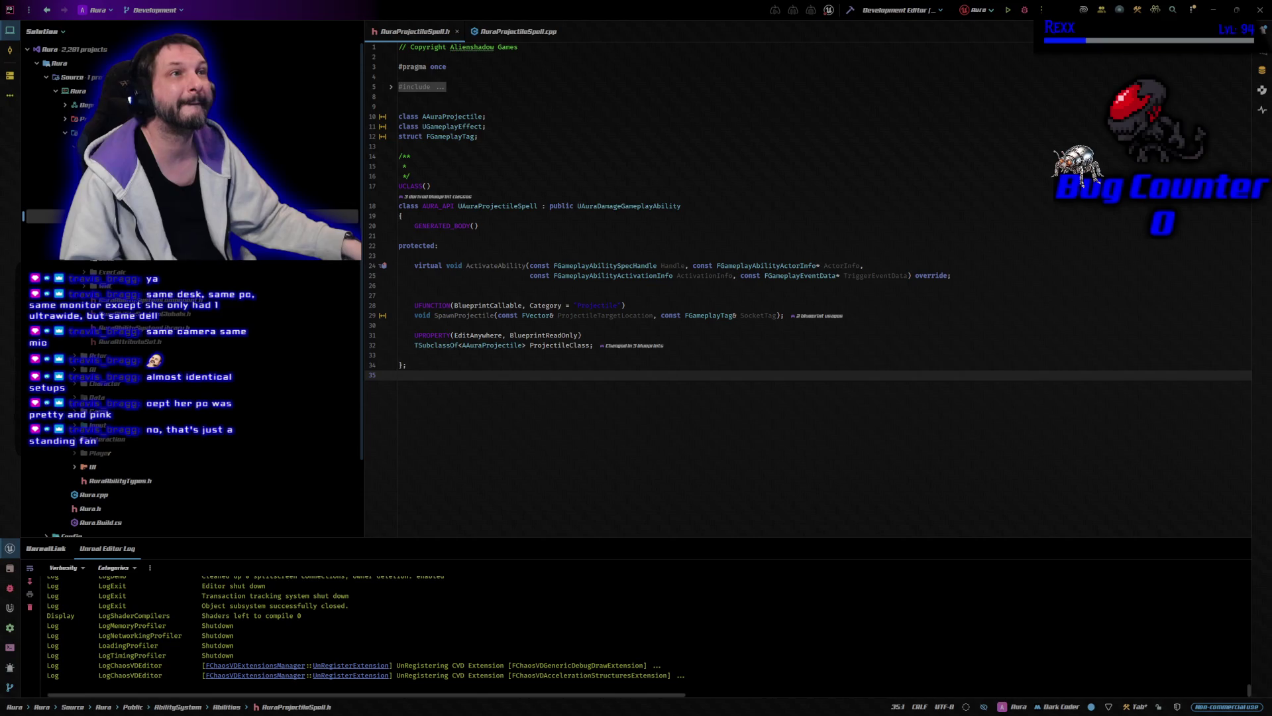
left_click(778, 317)
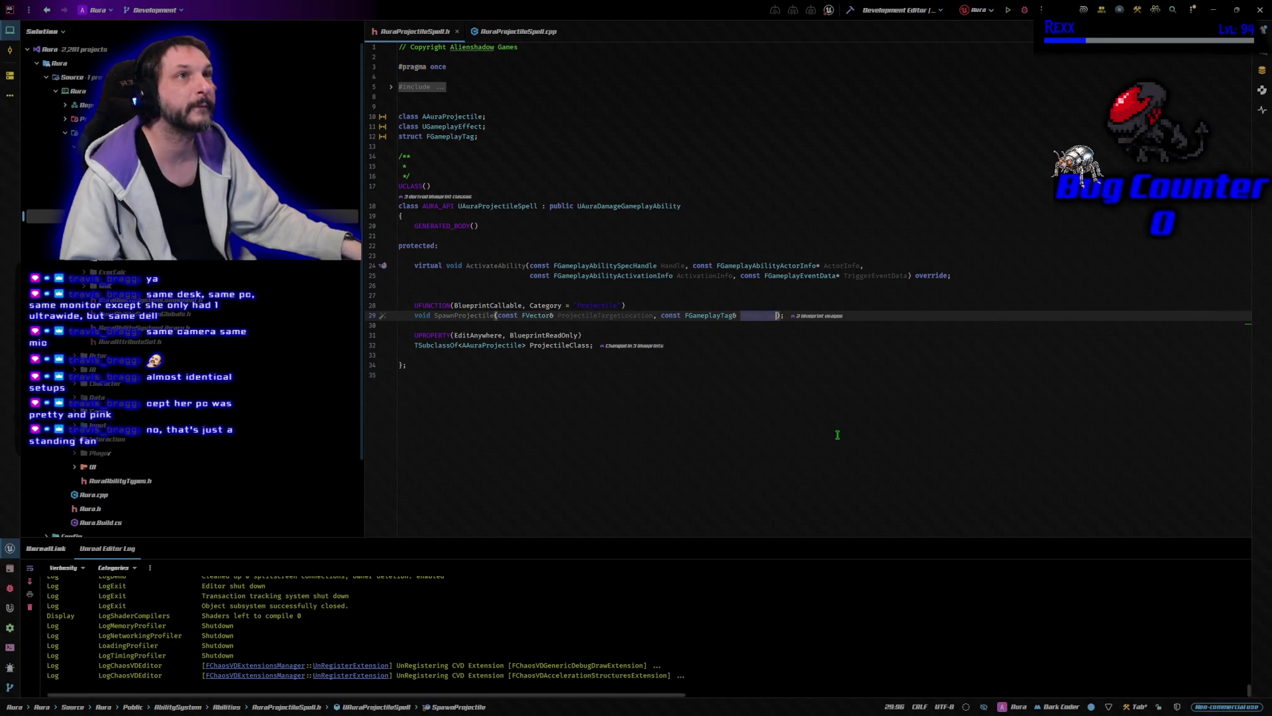
type(", bool ")
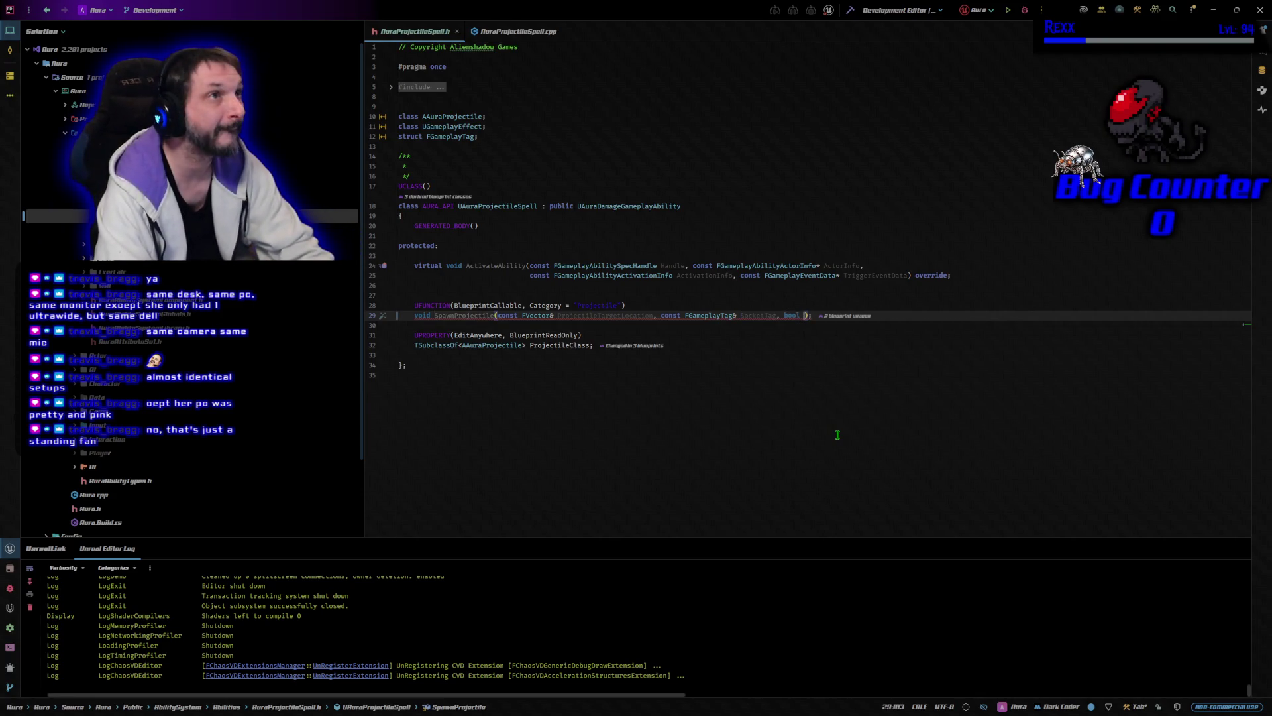
type("bOverride")
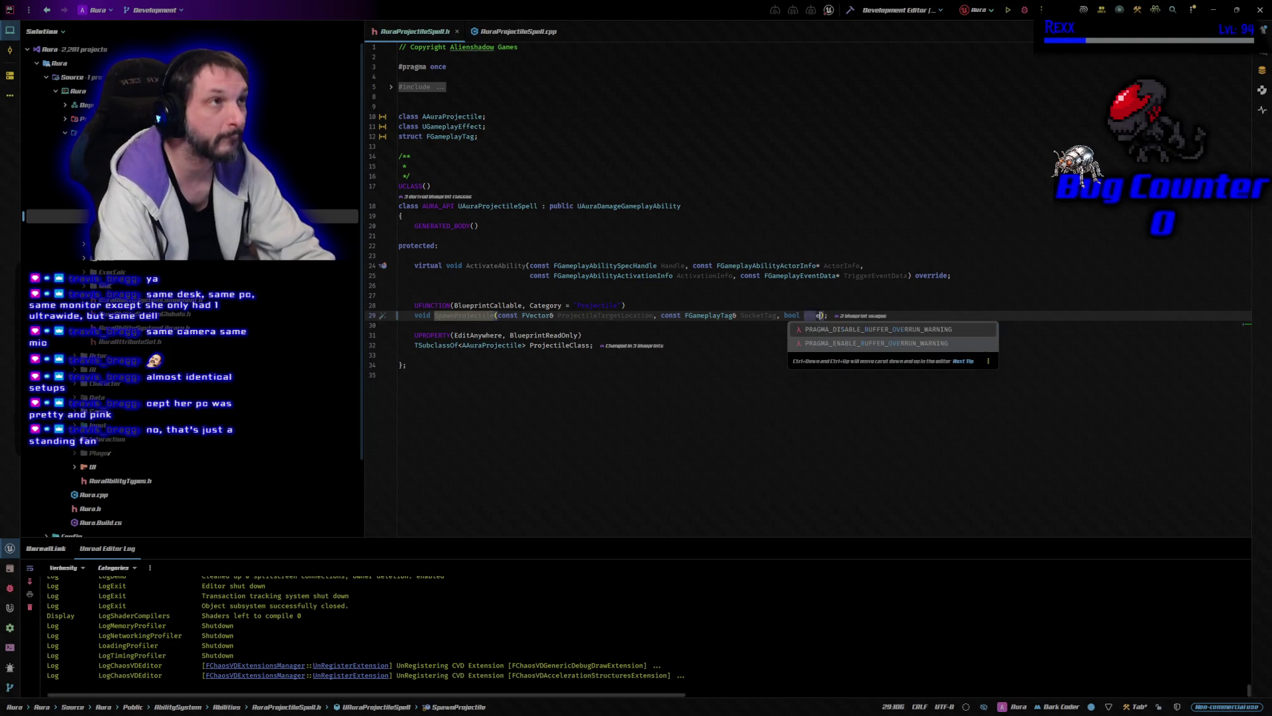
type("Pitch")
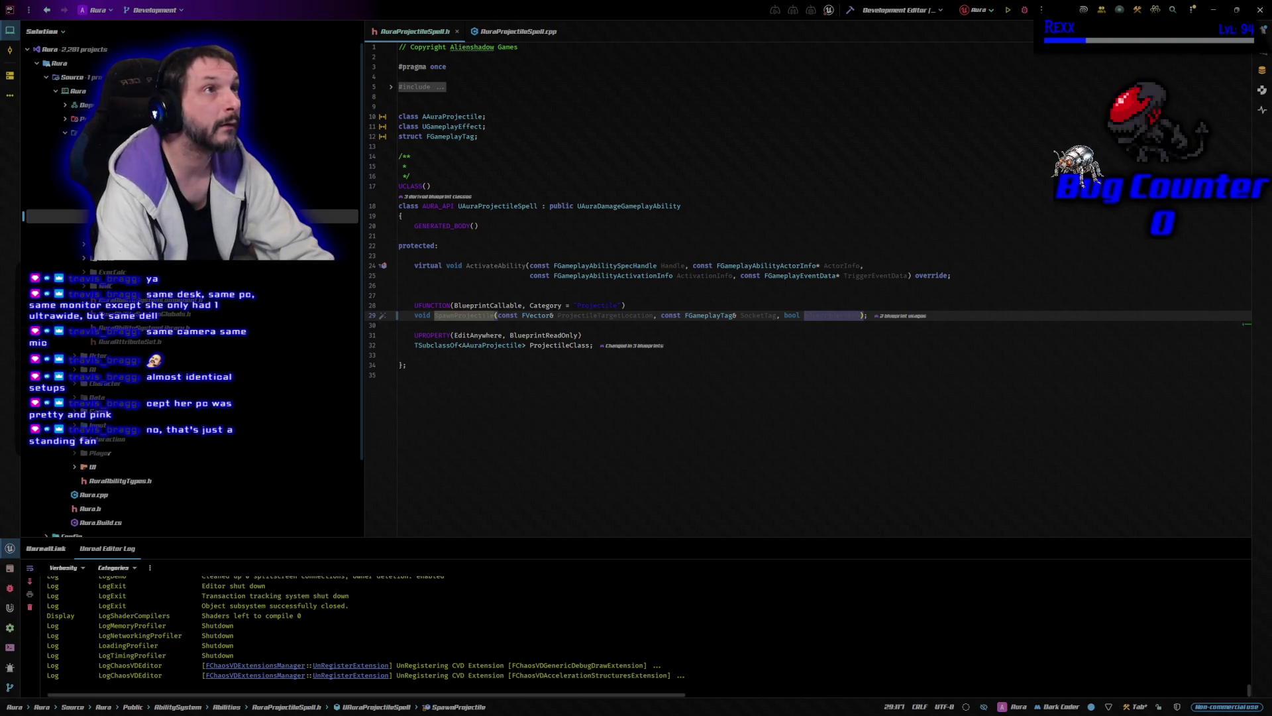
type(" = false, ")
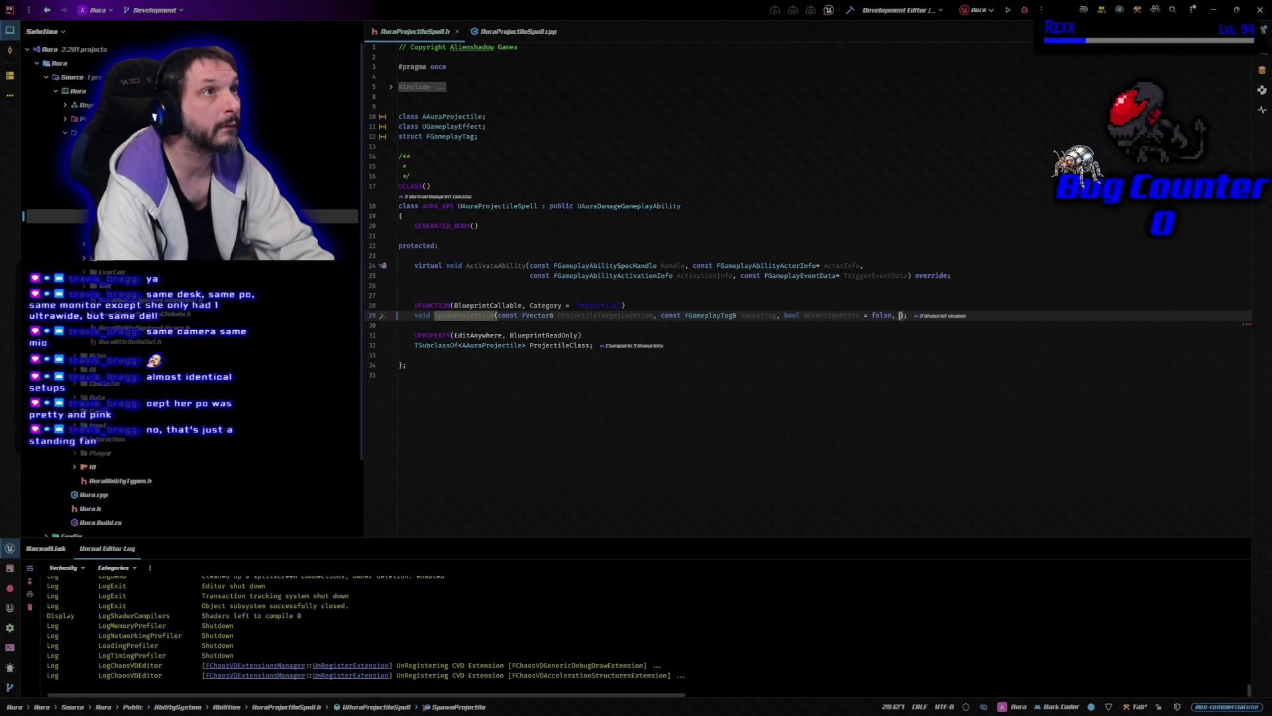
type("float ")
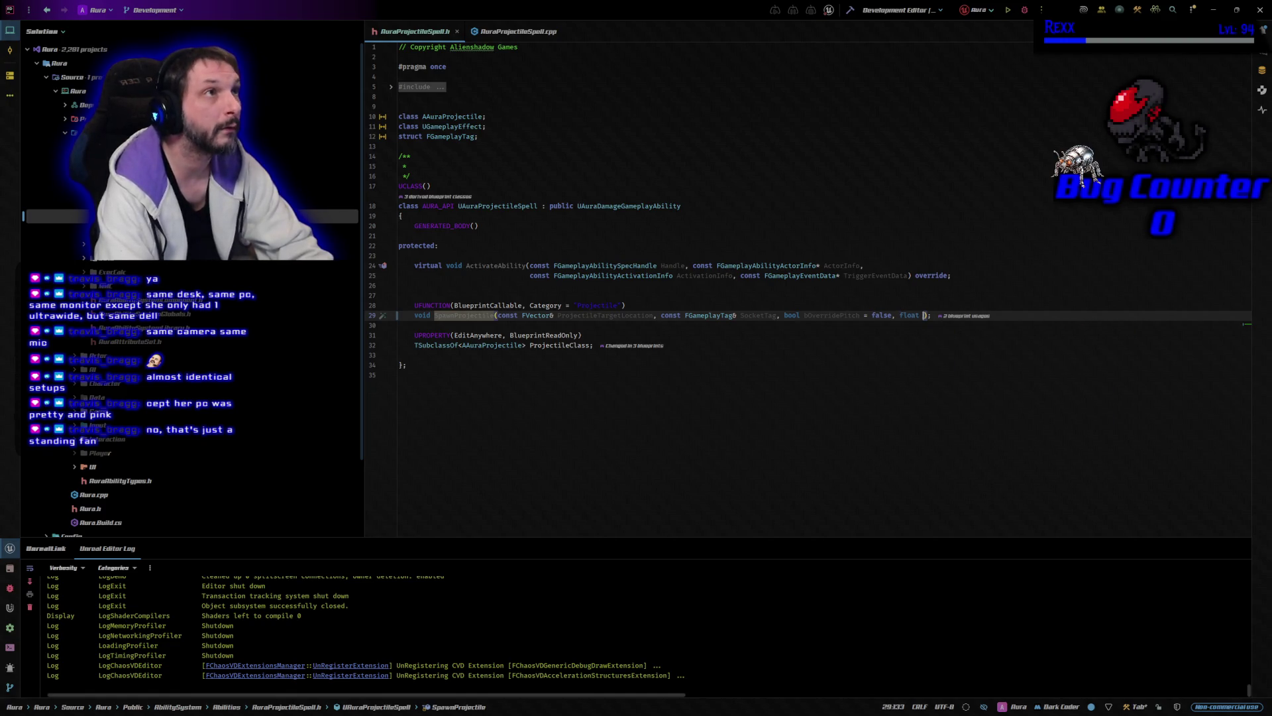
type("PitchOverrid")
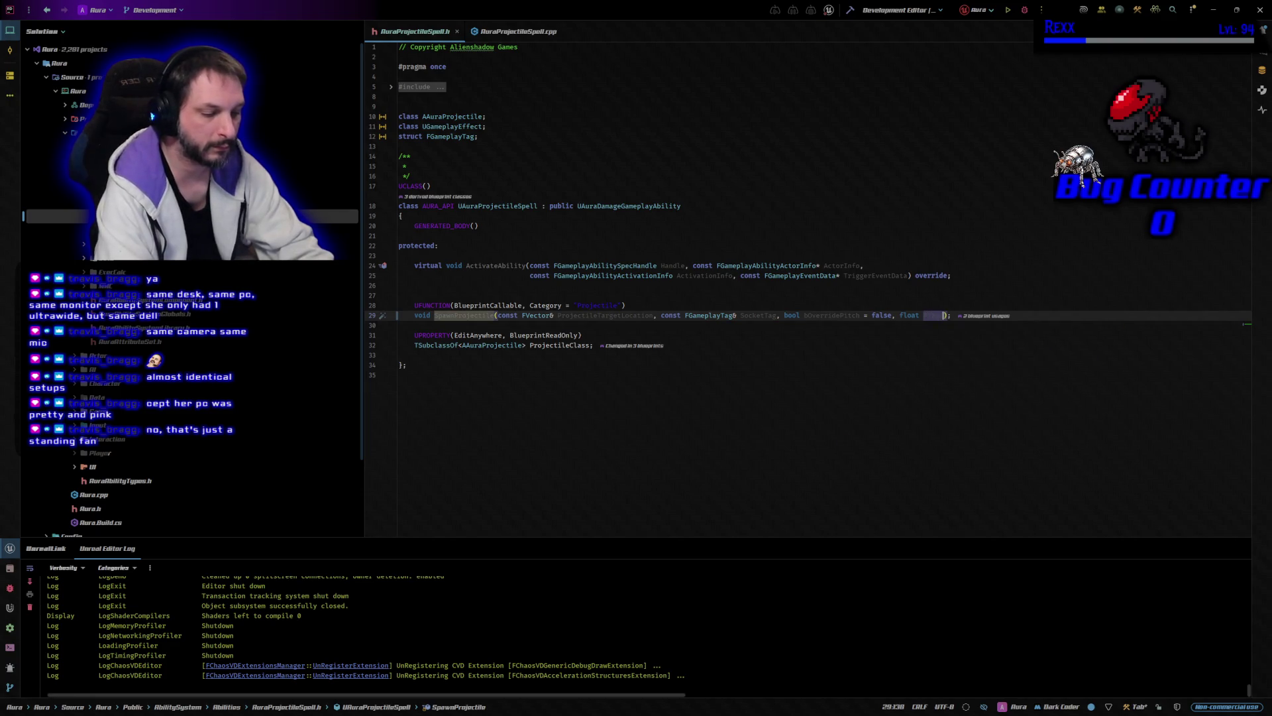
type("e")
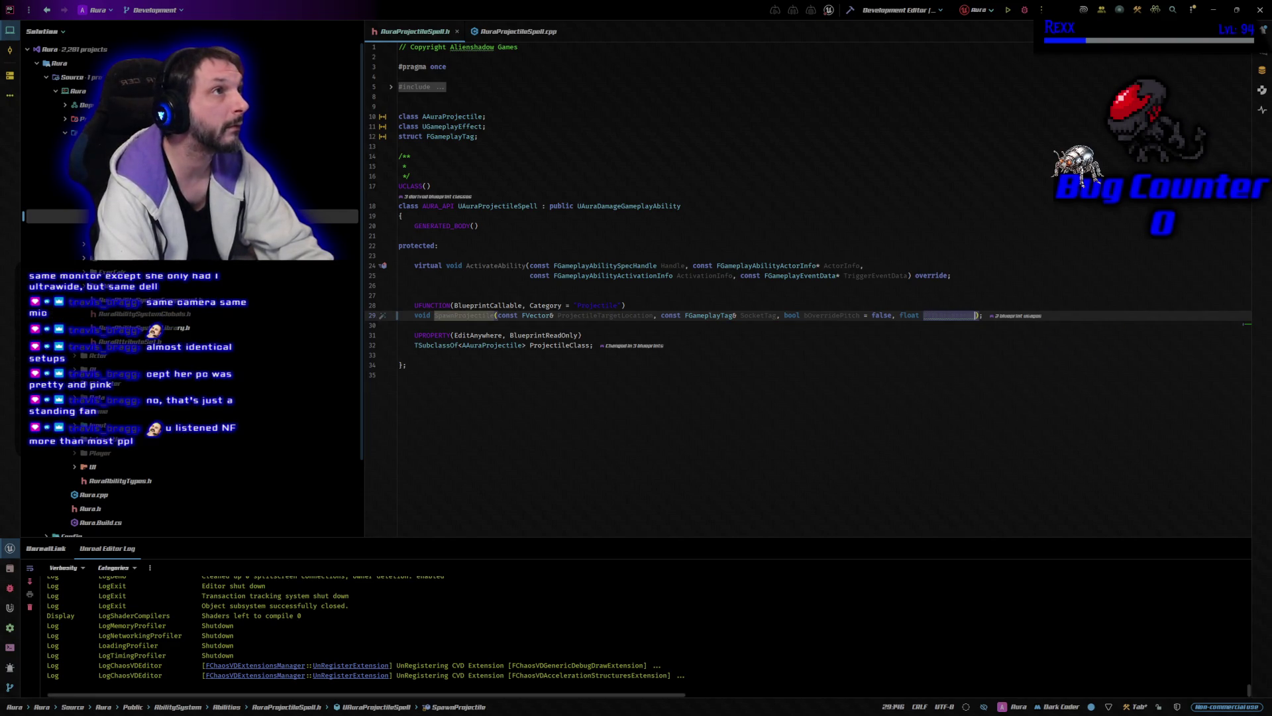
type(" =")
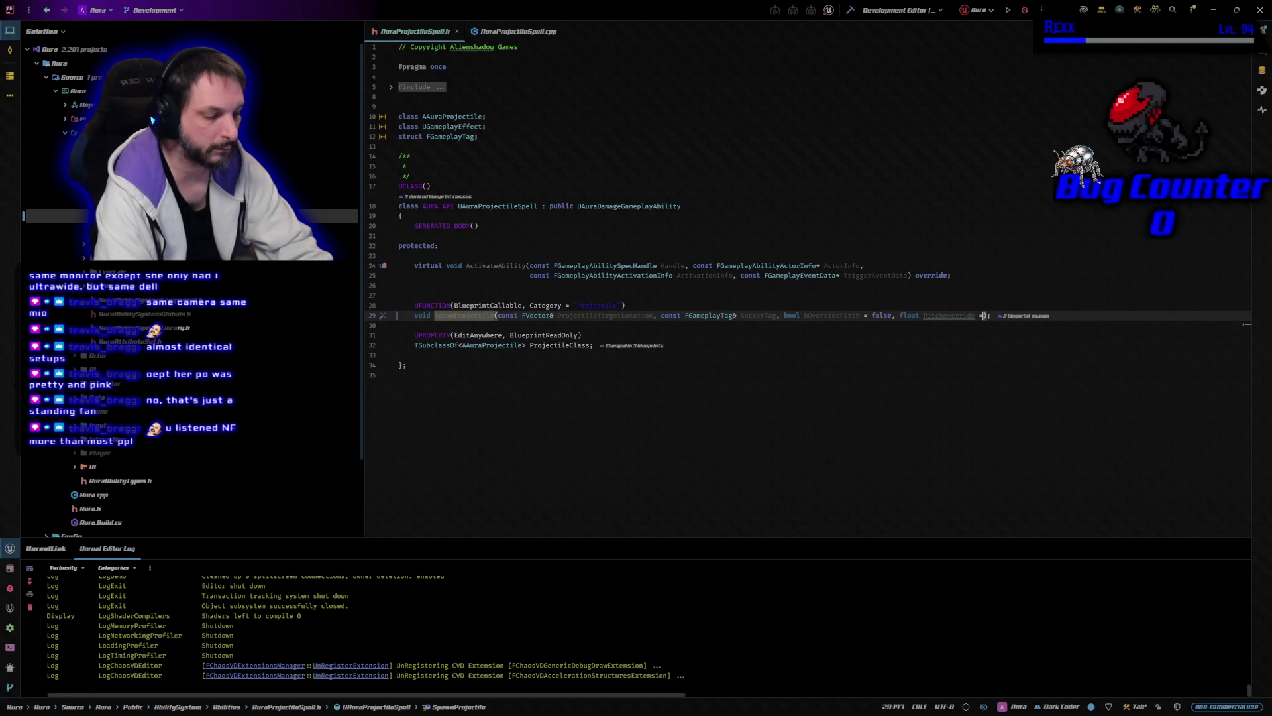
type(" 0.f")
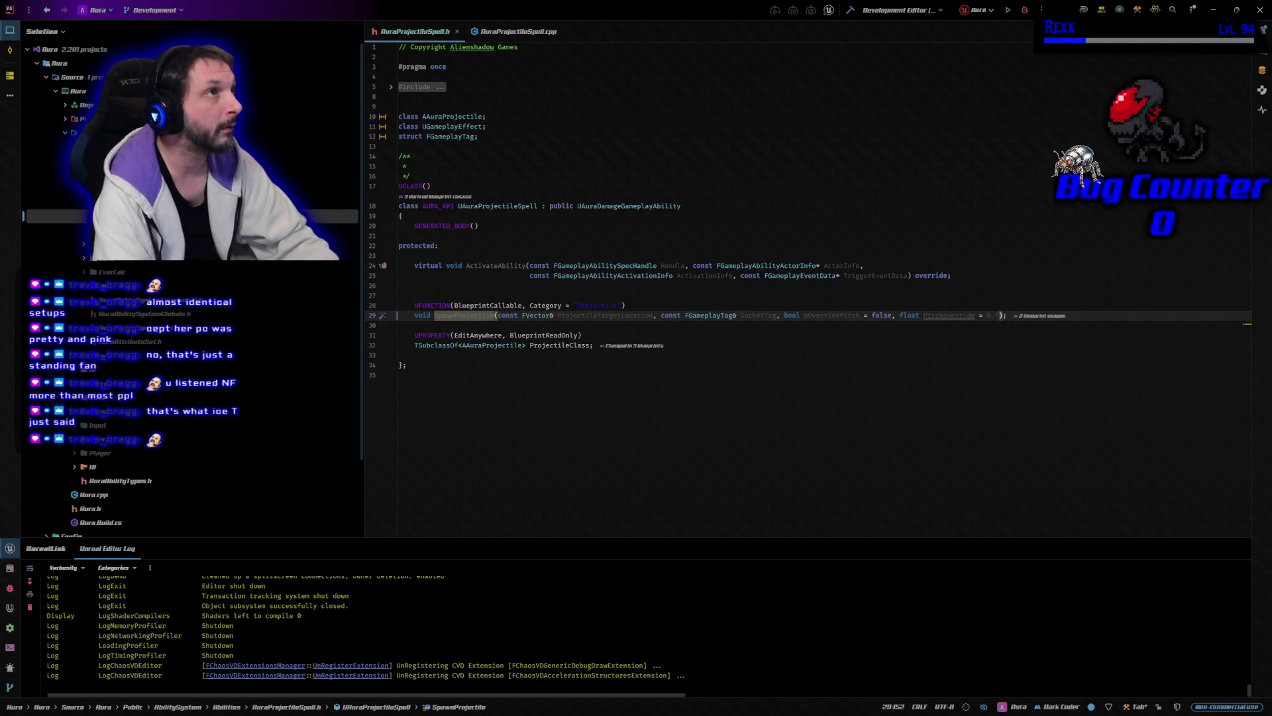
left_click(1007, 315)
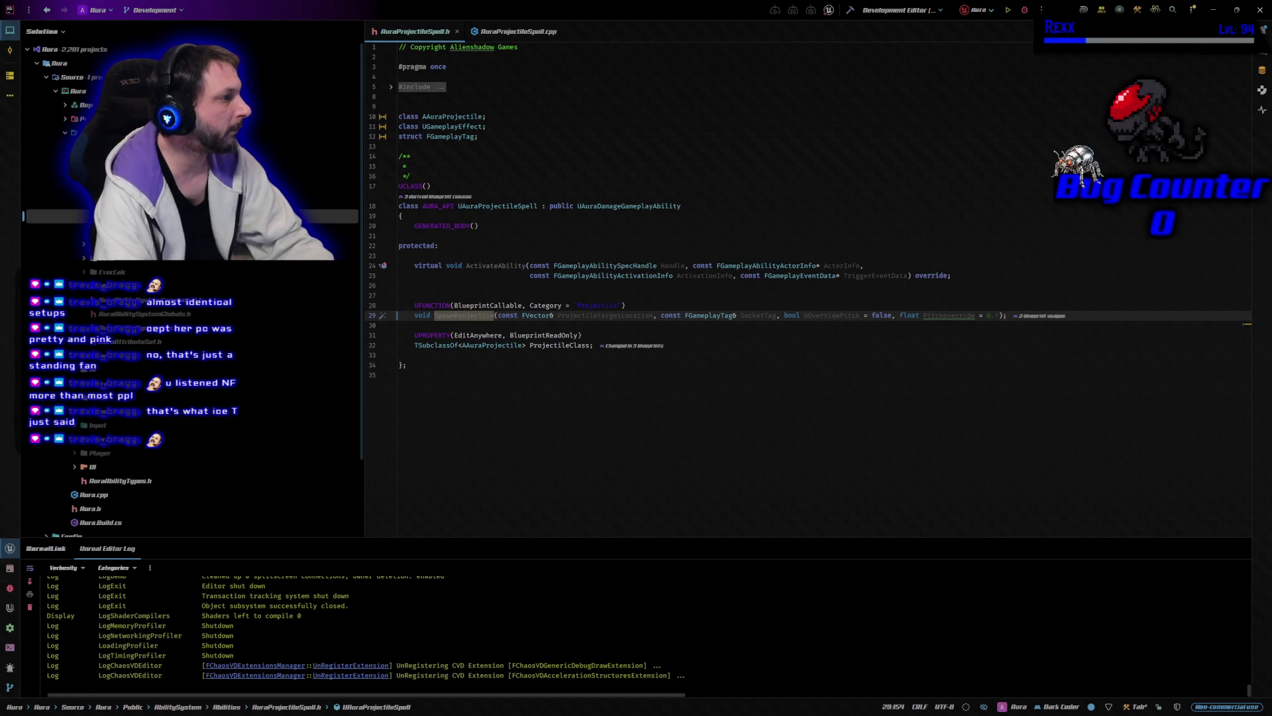
left_click(1001, 316)
key("BackSpace")
key("Right")
left_click(414, 324)
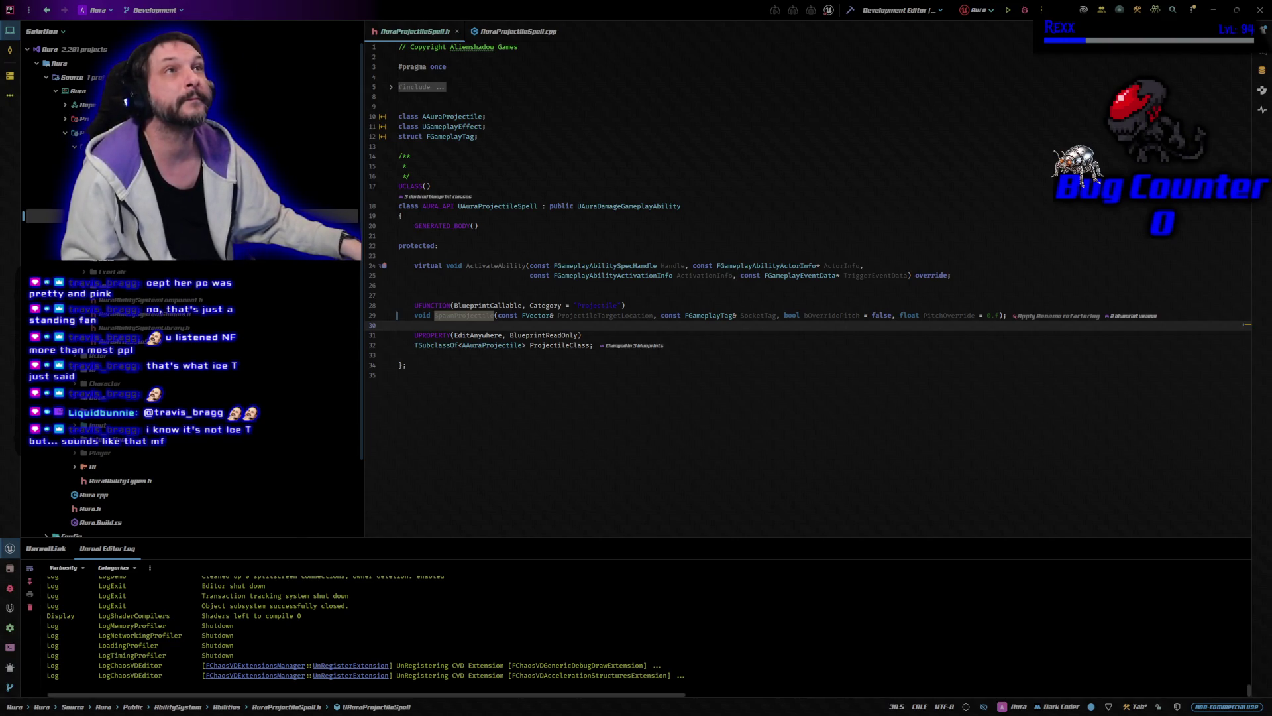
Step: Copy the new pitch parameters from the header and place the caret in the .cpp SpawnProjectile signature
key("ctrl+alt+Home")
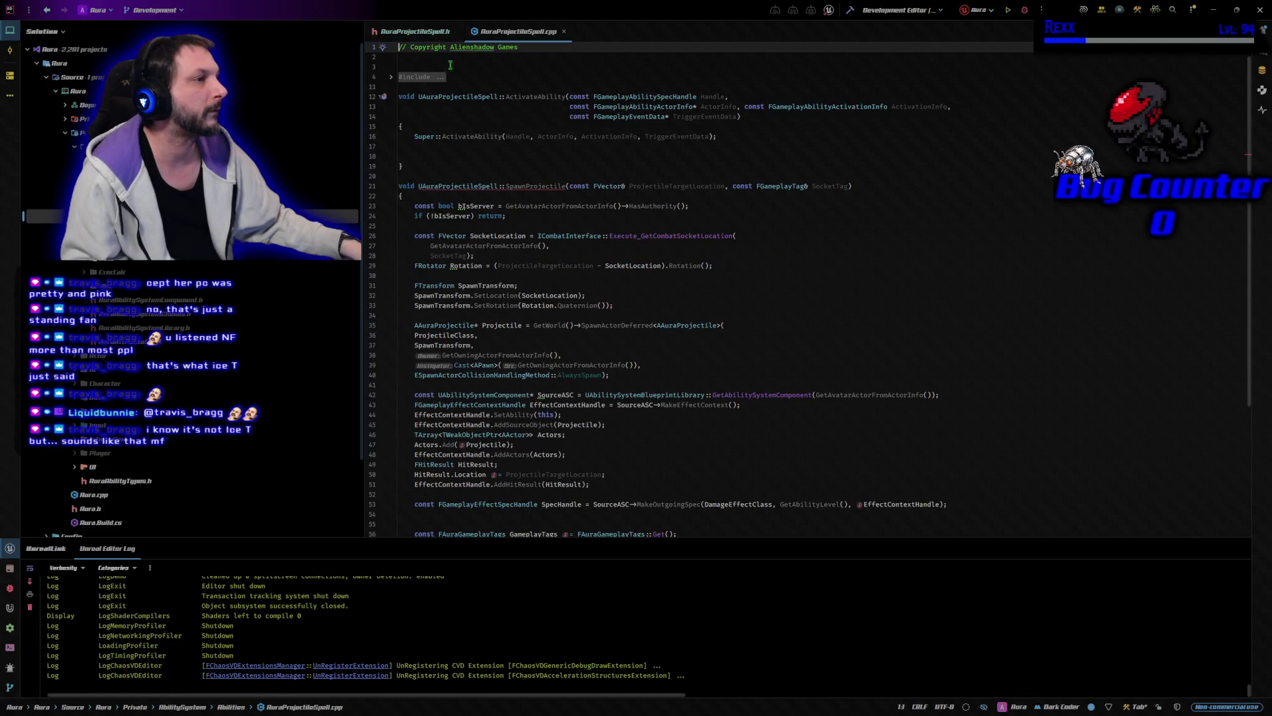
key("ctrl+alt+Home")
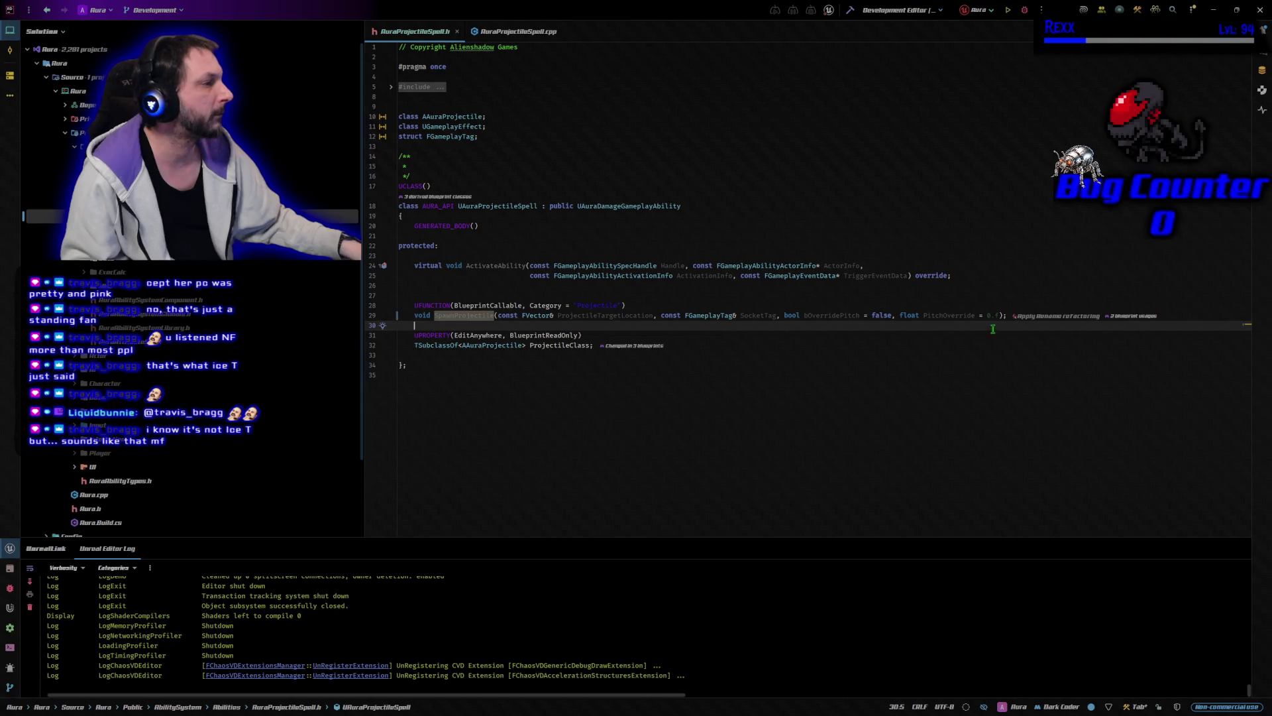
left_click_drag(1000, 315, 778, 316)
key("ctrl+c")
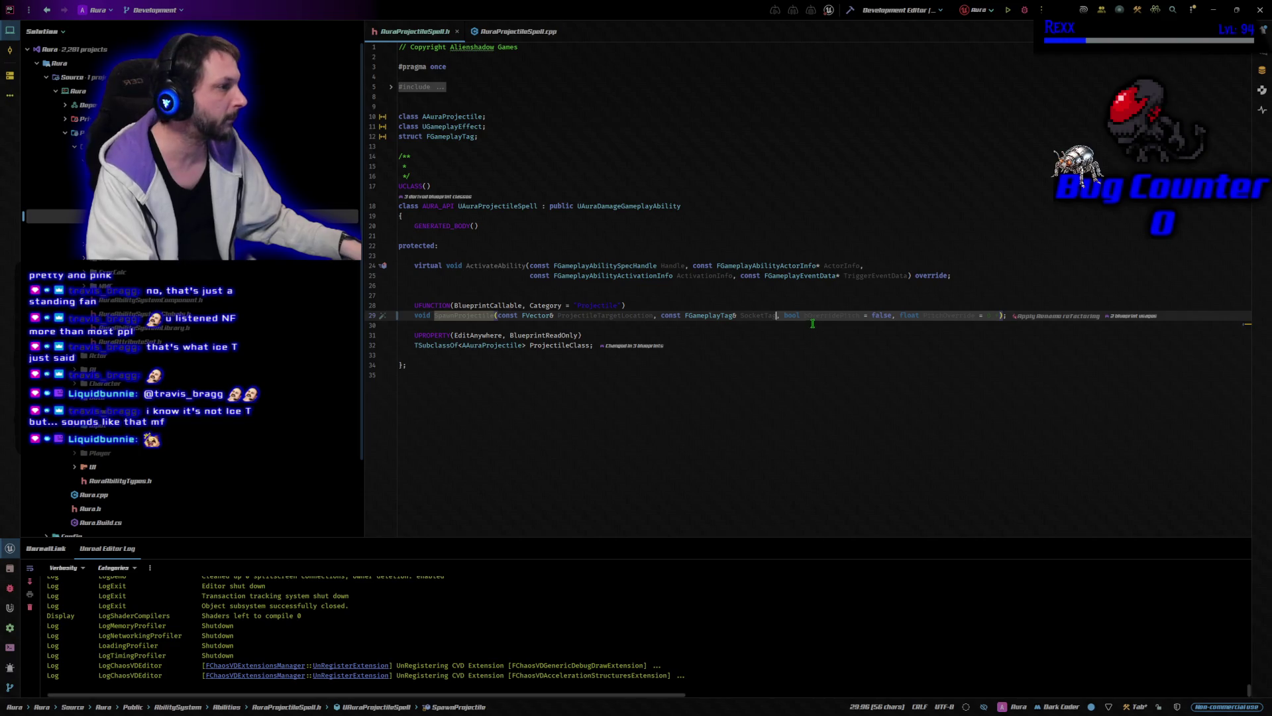
key("ctrl+Tab")
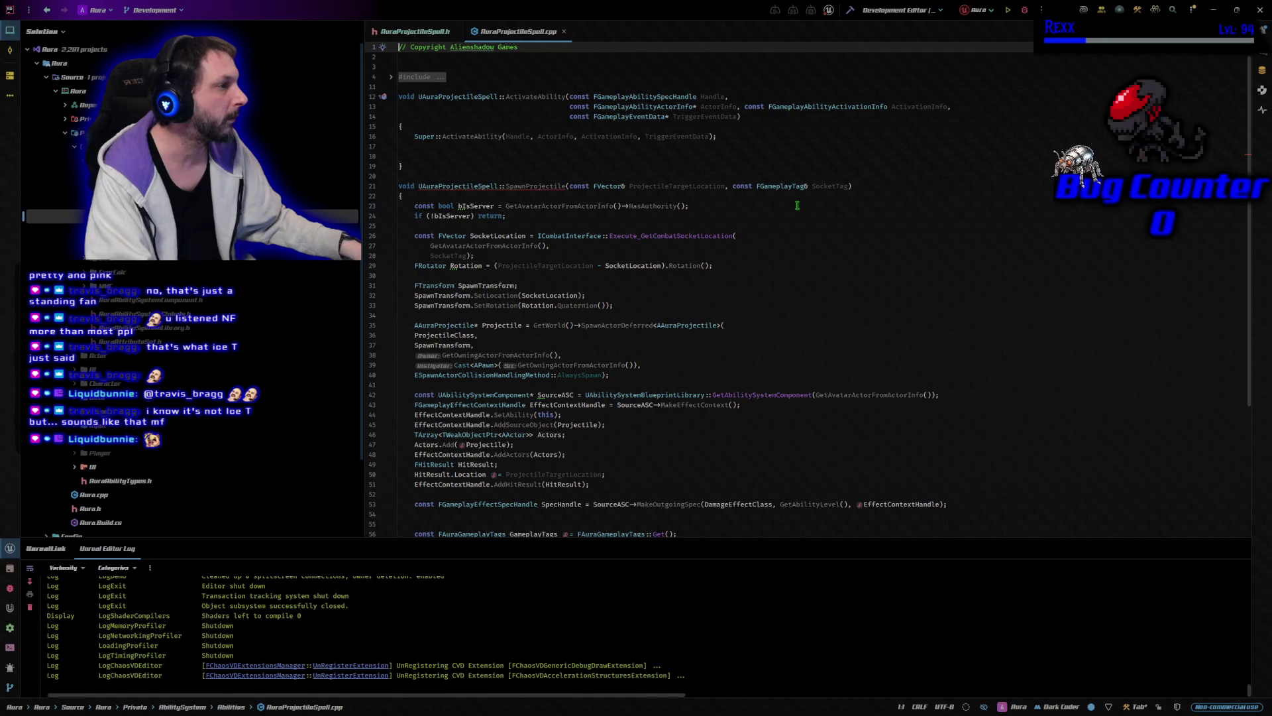
left_click(847, 187)
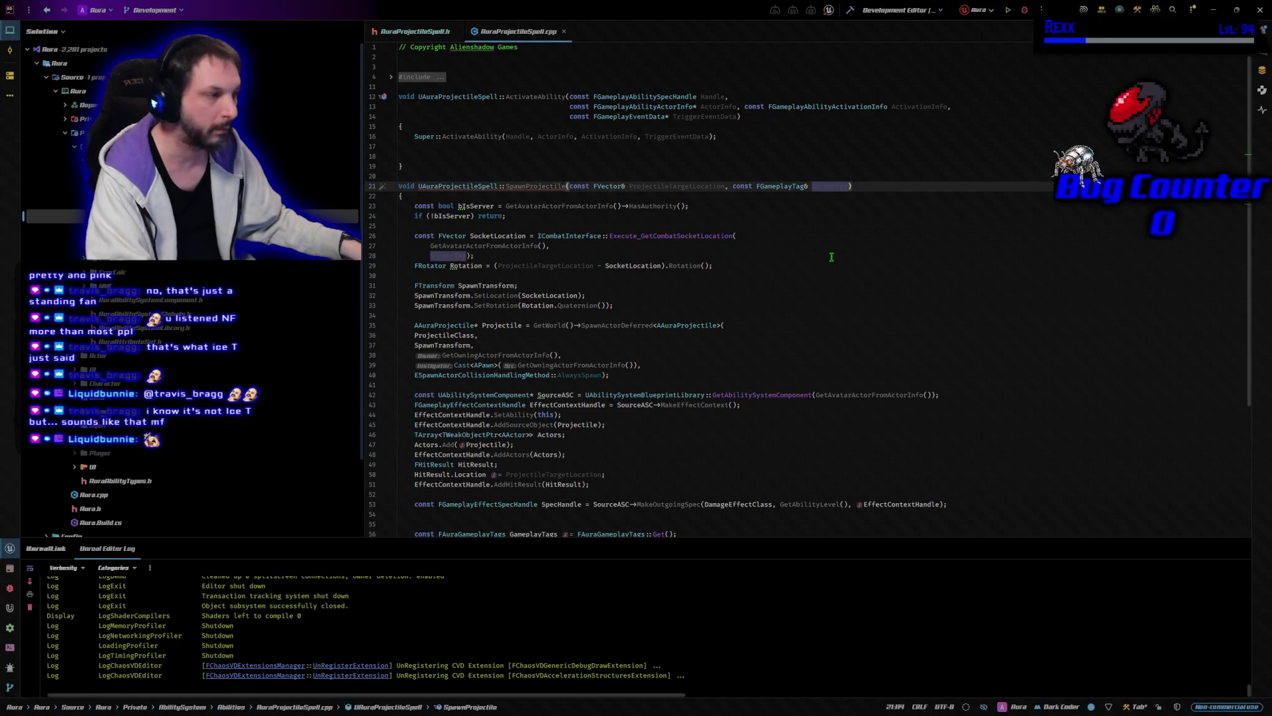
Step: Paste the pitch parameters into the SpawnProjectile definition and remove their default values
key("ctrl+v")
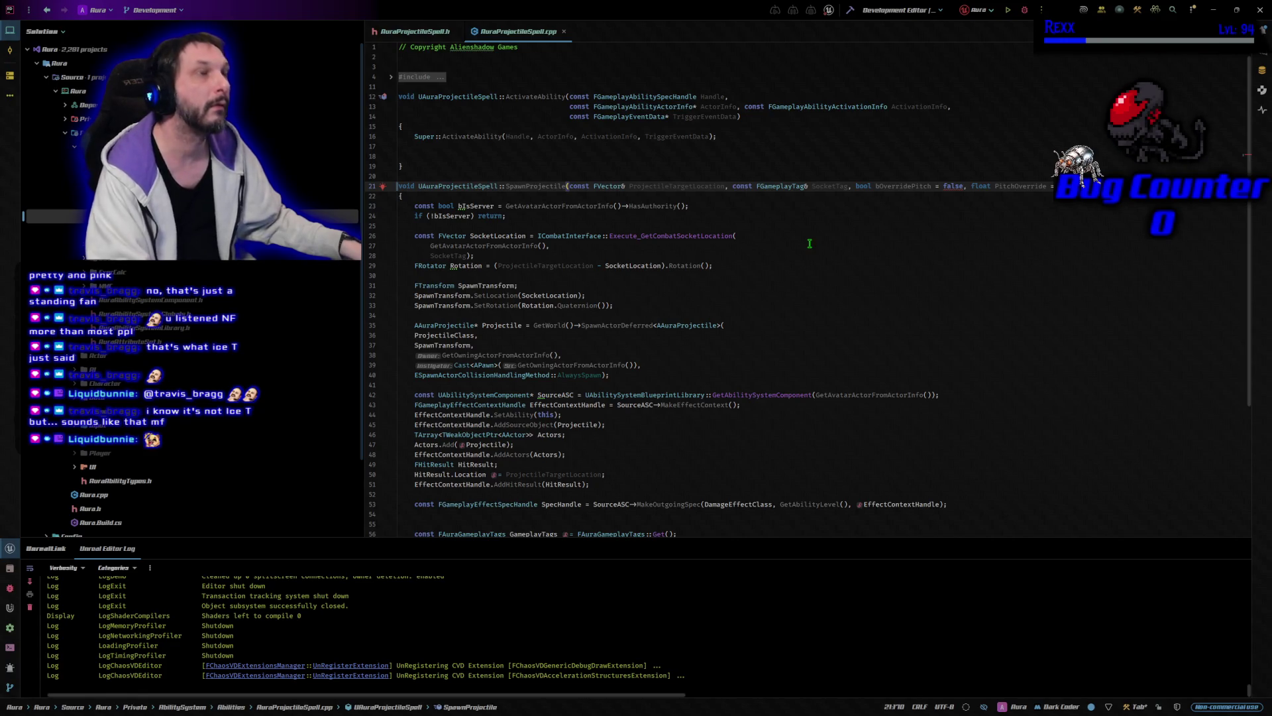
left_click(1047, 186)
left_click(959, 186)
key("BackSpace")
key("BackSpace")
key("BackSpace")
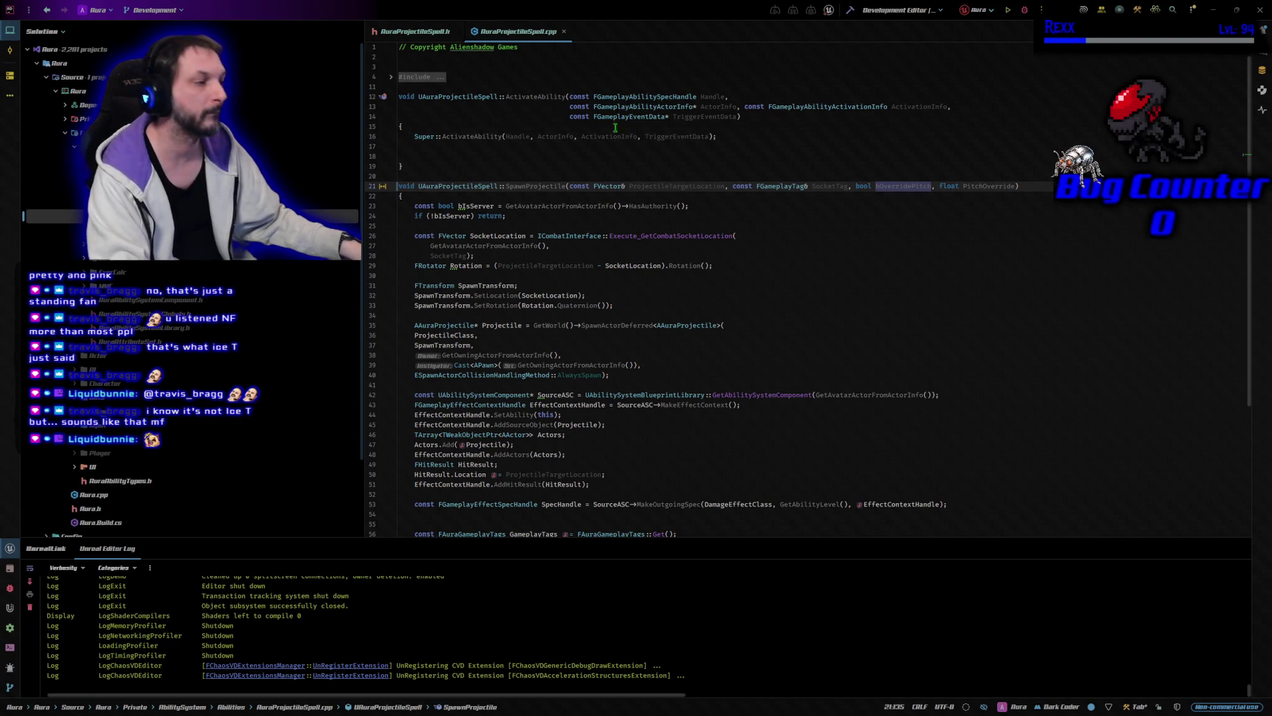
Step: Add the bOverridePitch check setting Rotation.Pitch = PitchOverride after Rotation, then build
left_click(726, 259)
left_click(727, 266)
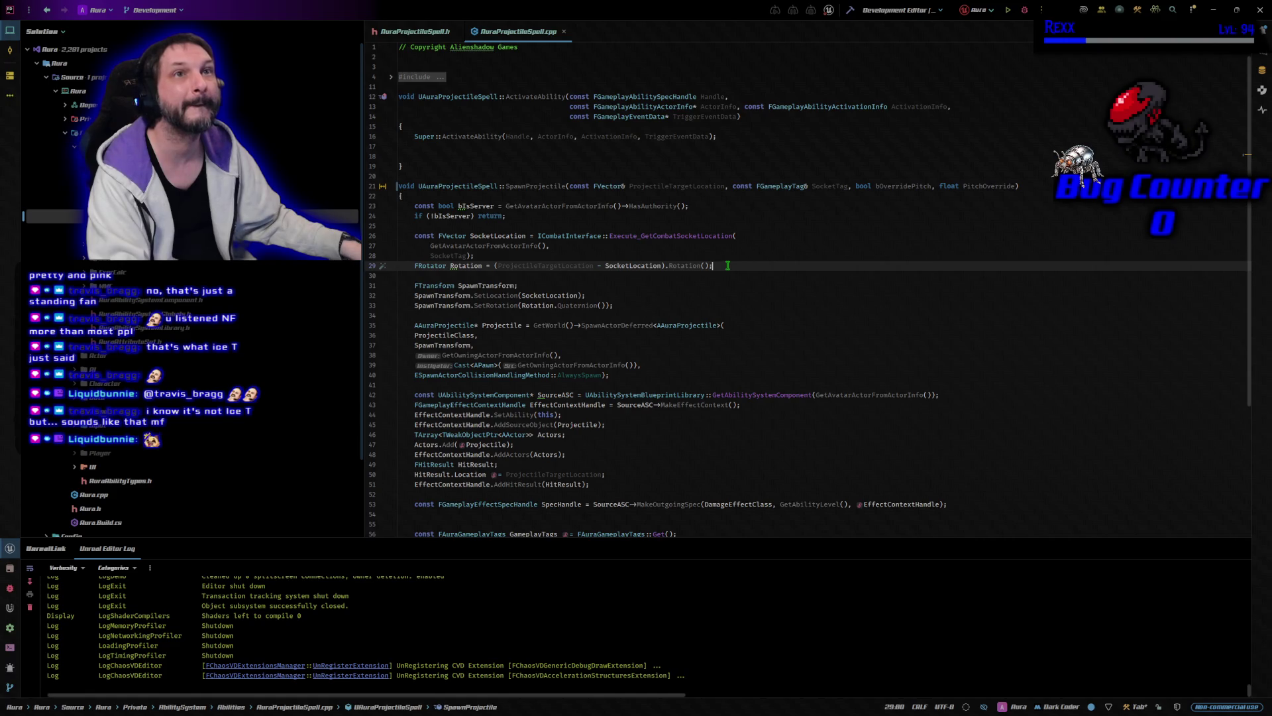
key("Return")
key("Return")
key("Tab")
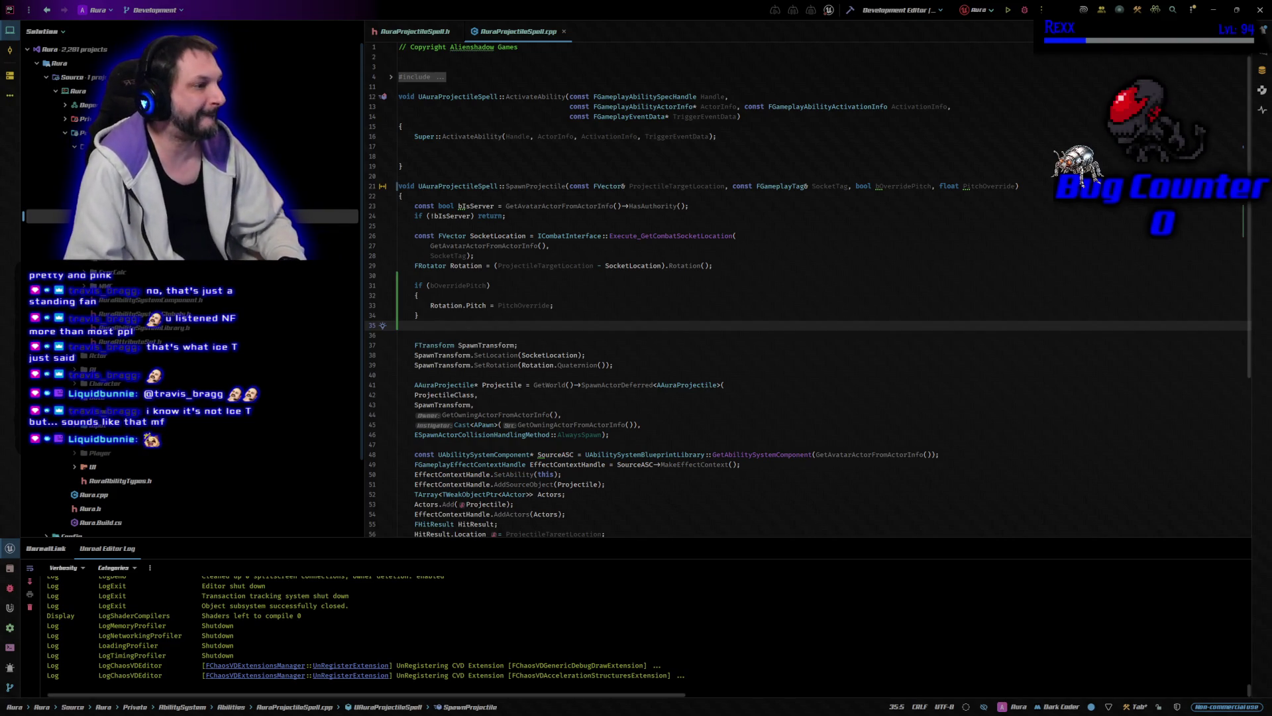
key("BackSpace")
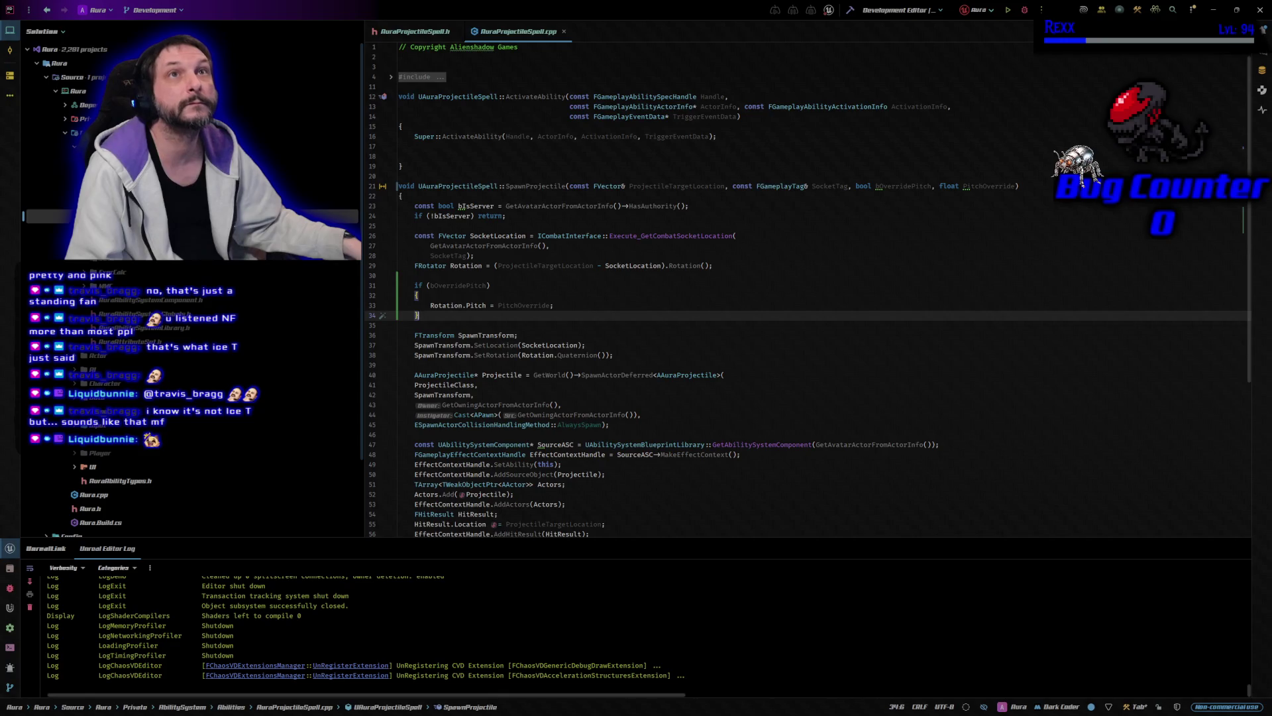
left_click(854, 11)
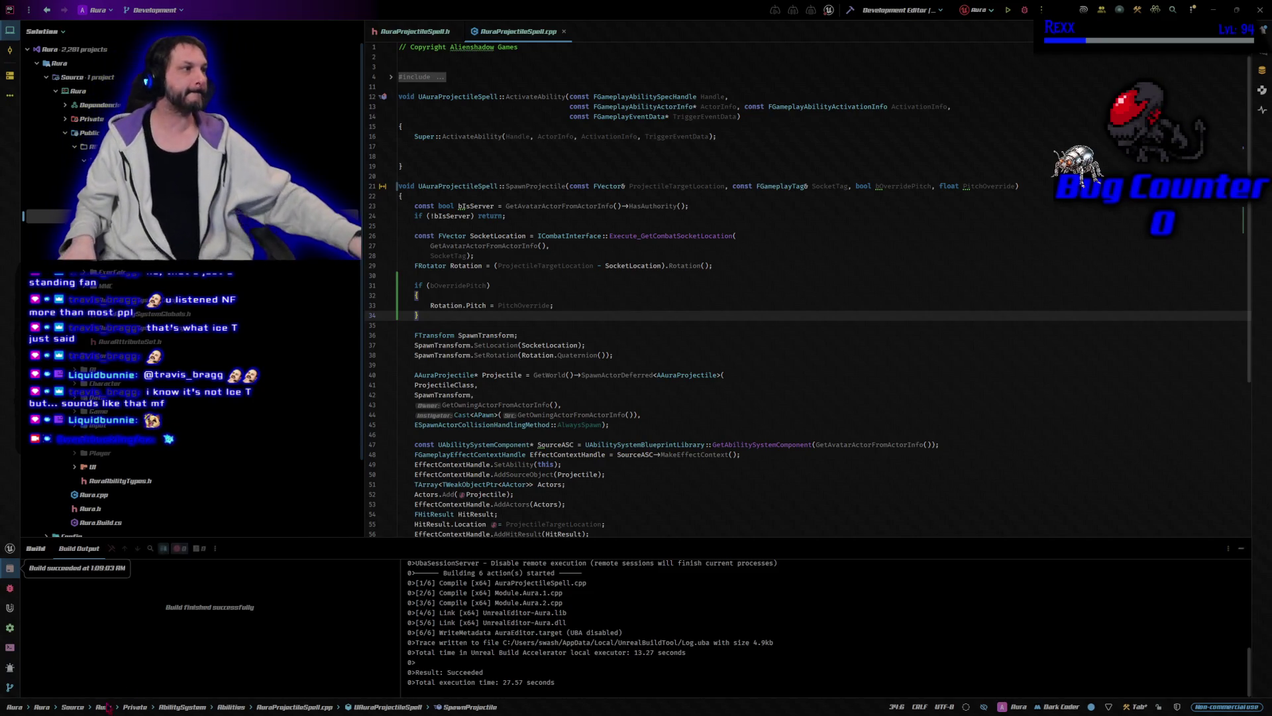
Step: Start a debug session to open Unreal Editor on the StartupMap level
left_click(1024, 10)
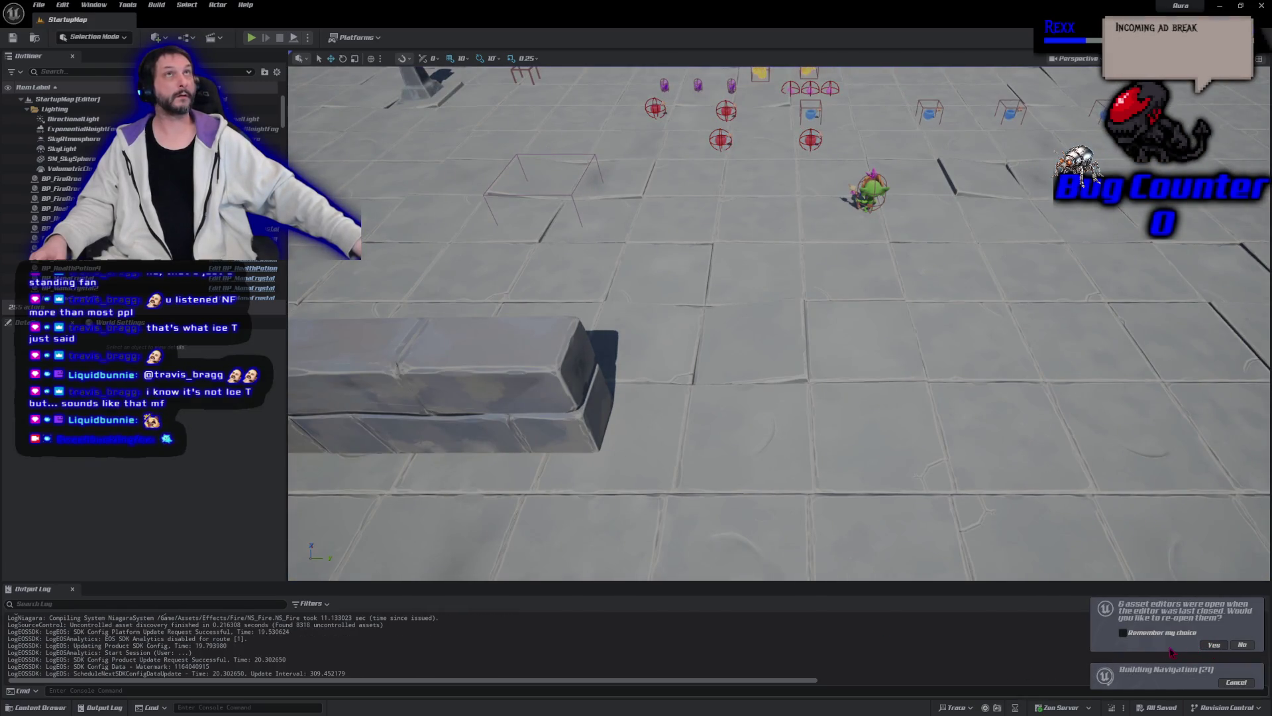
Step: Reopen the previous asset editors and switch to the GA_SummonAbility graph
left_click(1214, 644)
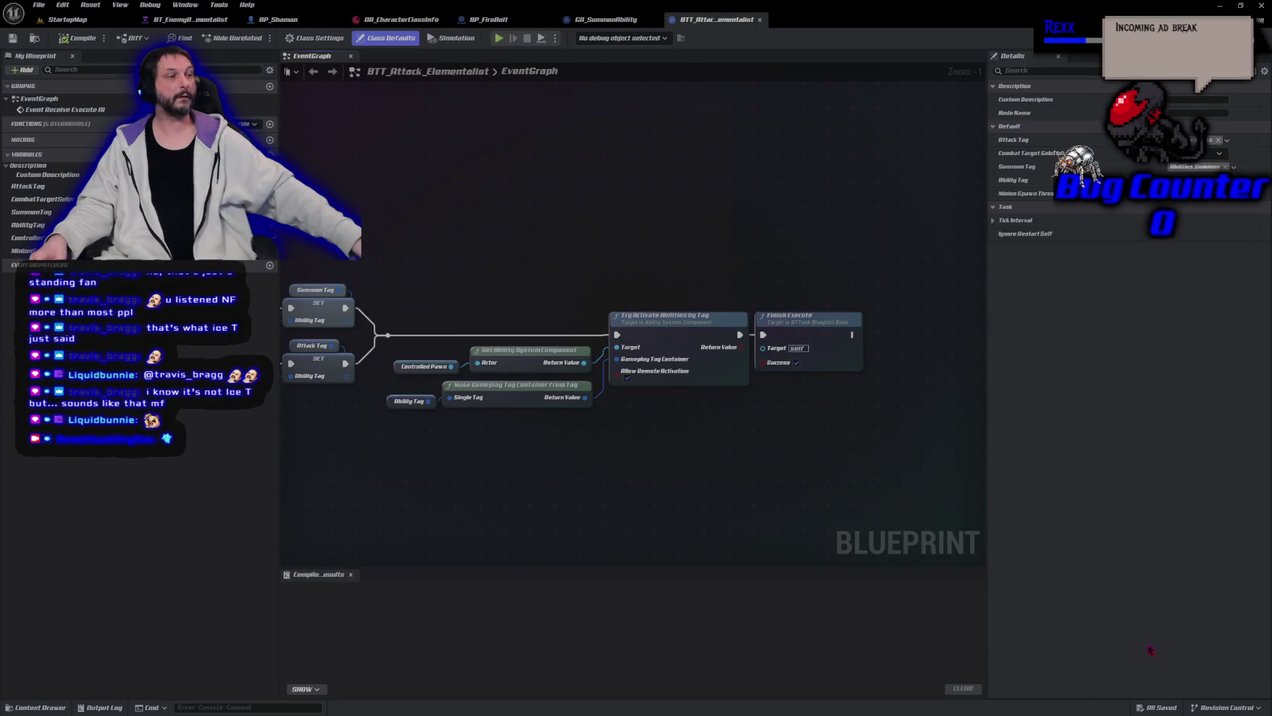
mouse_move(462, 446)
left_mouse_down()
mouse_move(505, 460)
mouse_move(747, 440)
mouse_move(895, 397)
mouse_move(1102, 403)
left_mouse_up()
left_click(606, 20)
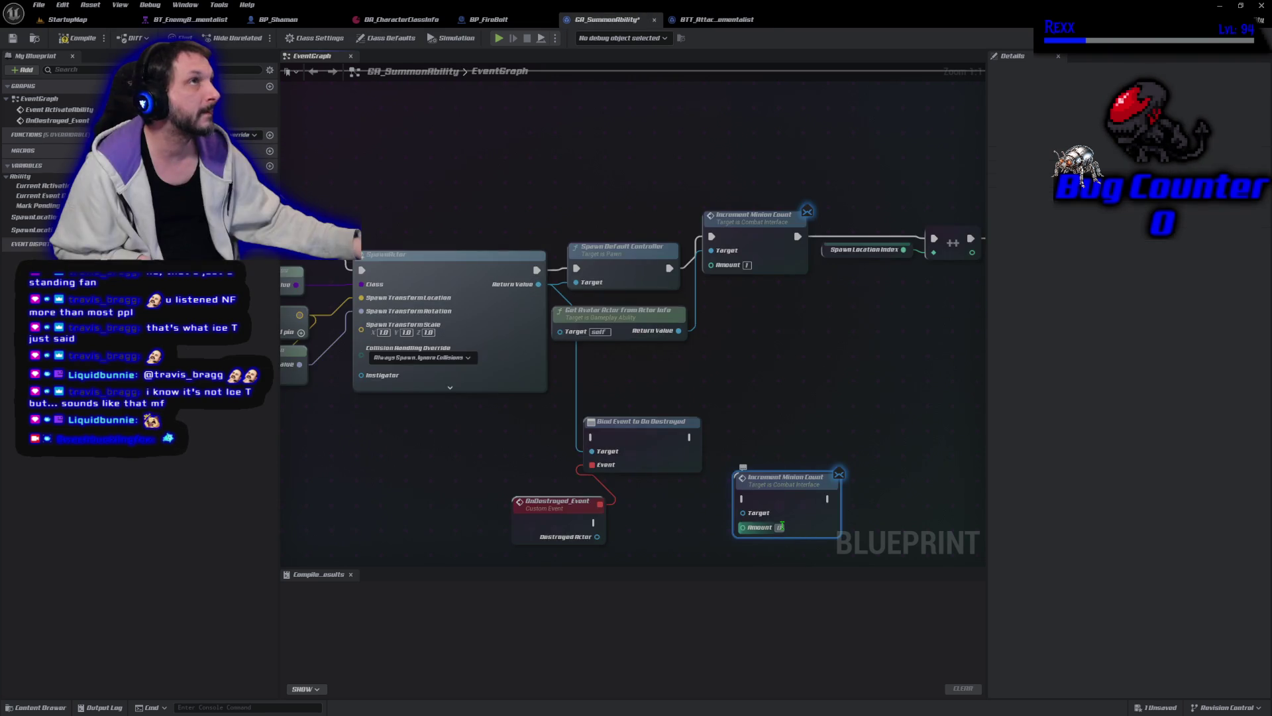
Step: Set the second Increment Minion Count's Amount to -1 and drive it from OnDestroyed_Event
type("-1")
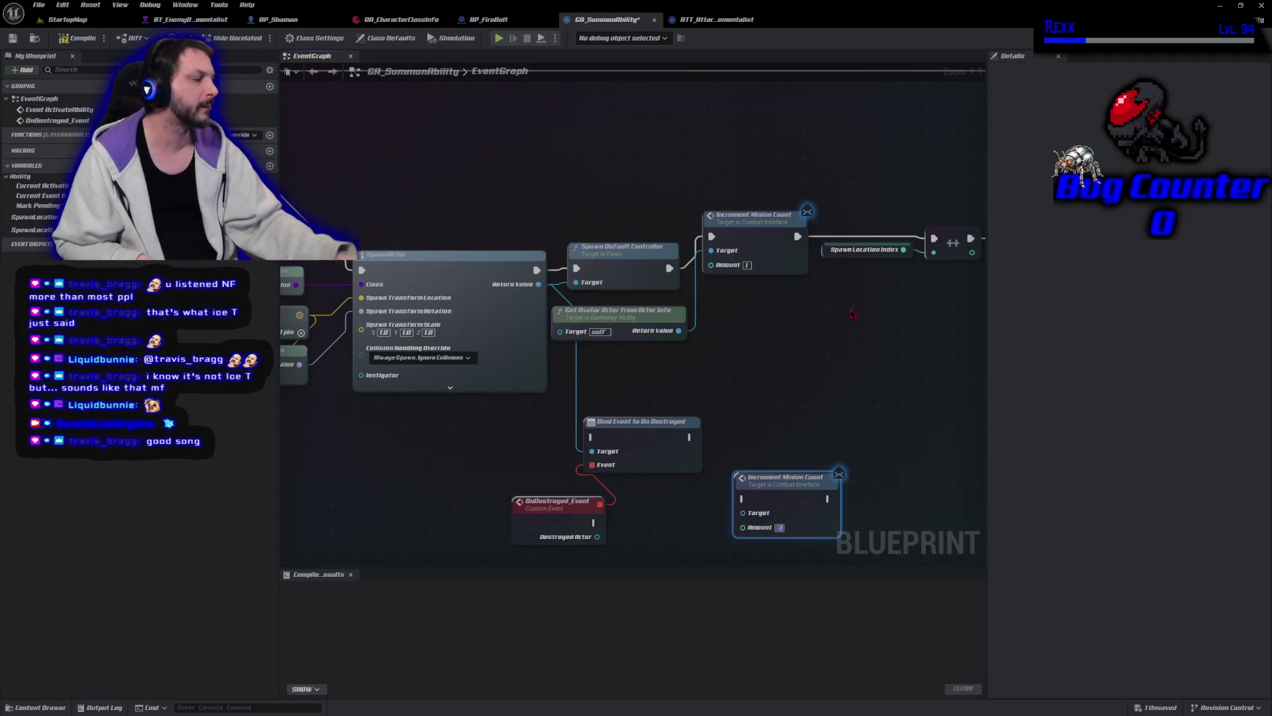
left_click(874, 334)
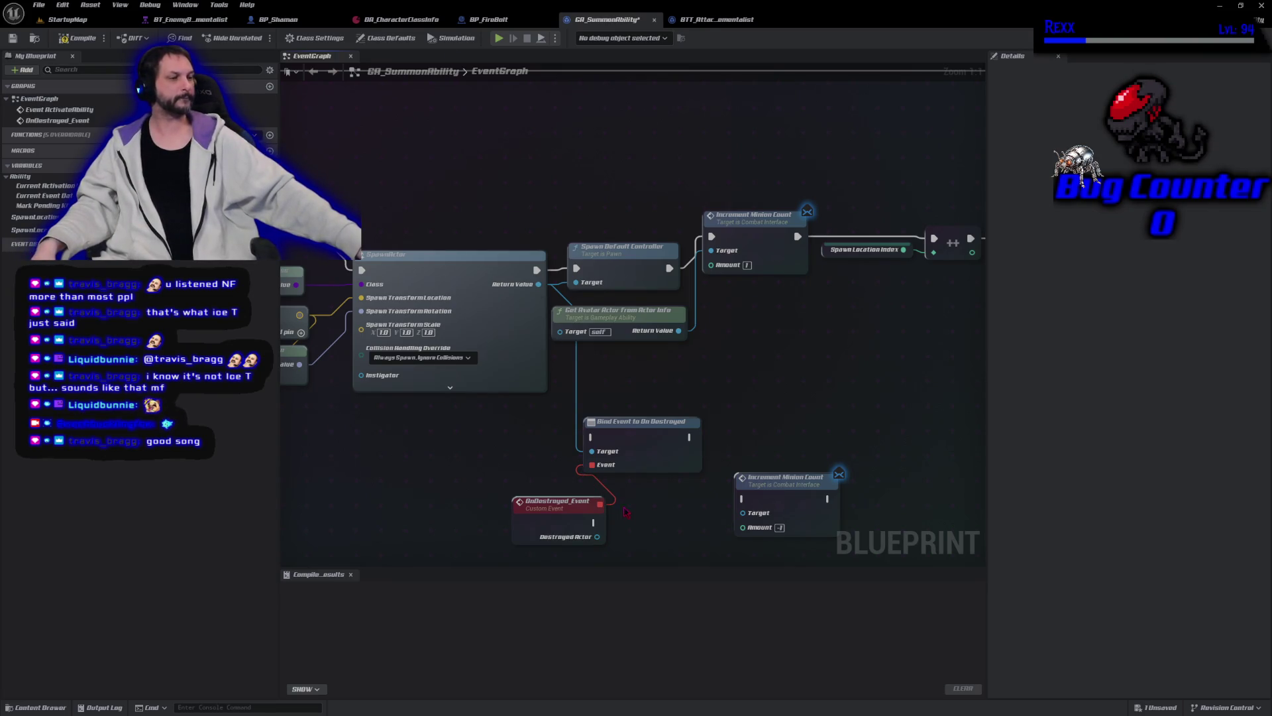
mouse_move(508, 361)
left_mouse_down()
mouse_move(583, 364)
mouse_move(664, 344)
mouse_move(646, 339)
left_mouse_up()
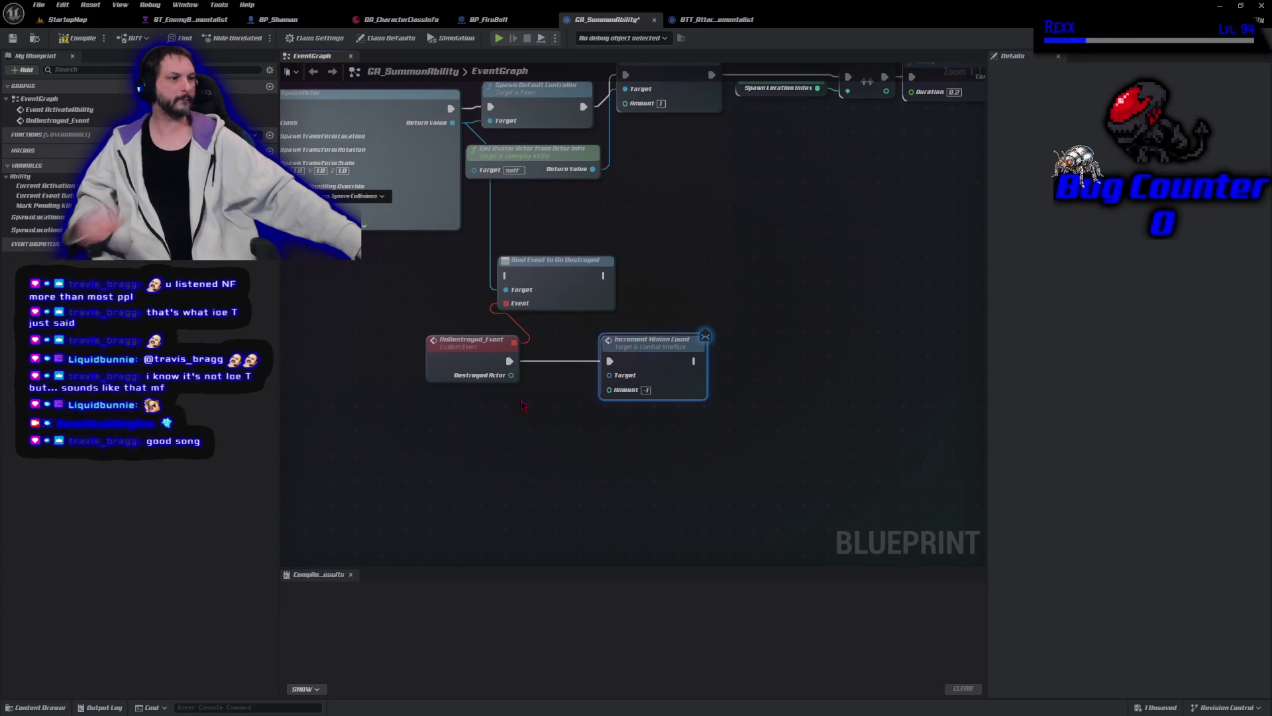
Step: Duplicate Get Avatar Actor From Actor Info and feed its Return Value into the decrement's Target
left_click_drag(511, 375, 535, 438)
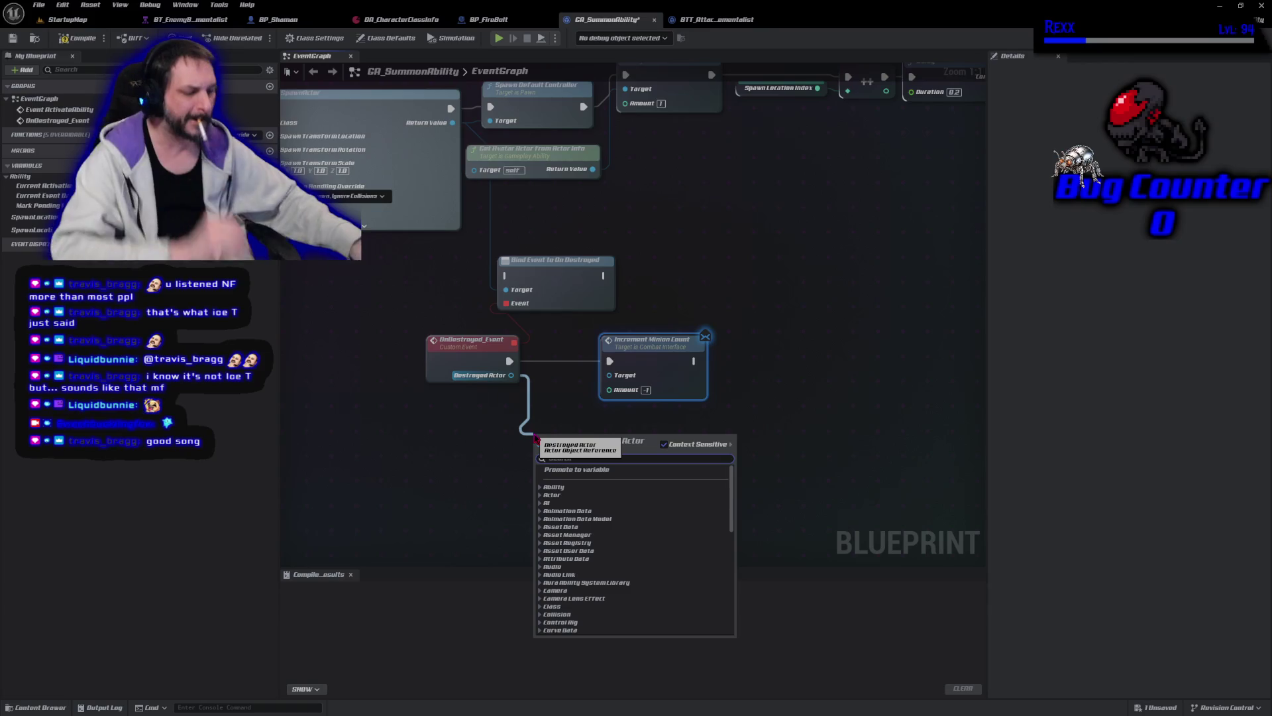
type("get avatar actor")
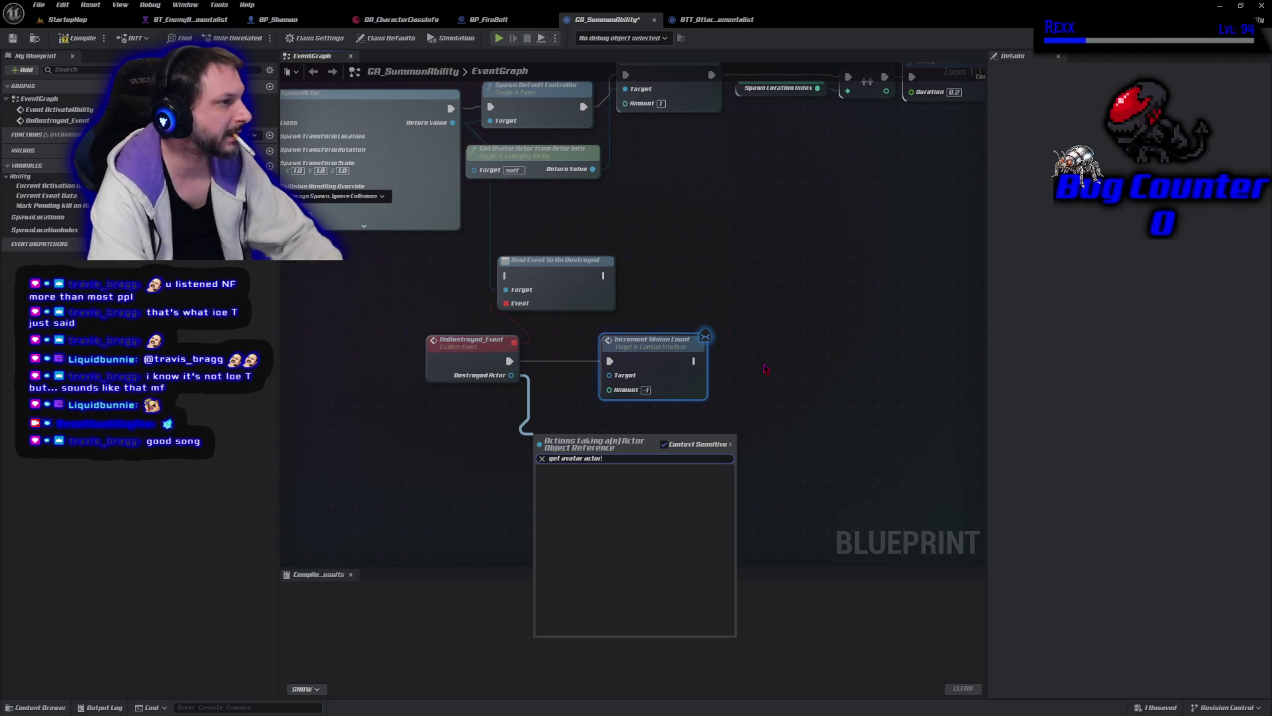
left_click(528, 151)
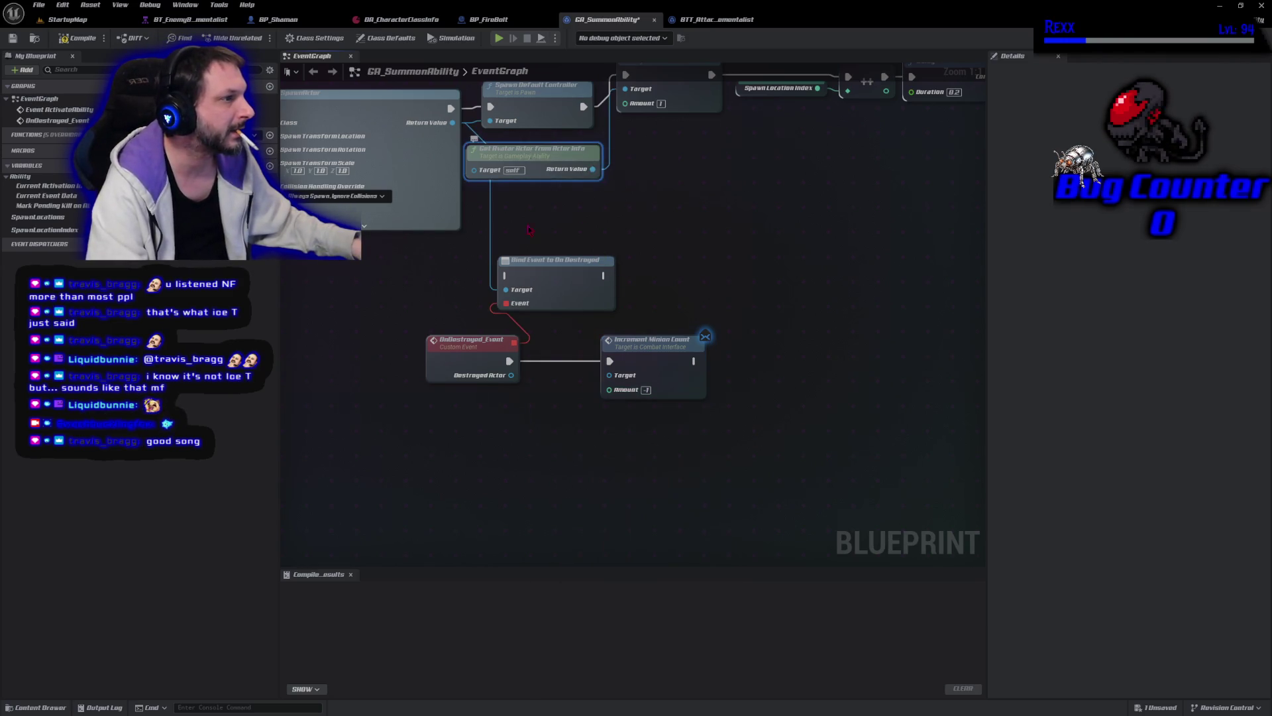
key("ctrl+c")
key("ctrl+v")
left_click_drag(497, 447, 442, 420)
left_click_drag(521, 439, 608, 375)
left_click_drag(484, 427, 476, 403)
left_click_drag(659, 367, 603, 366)
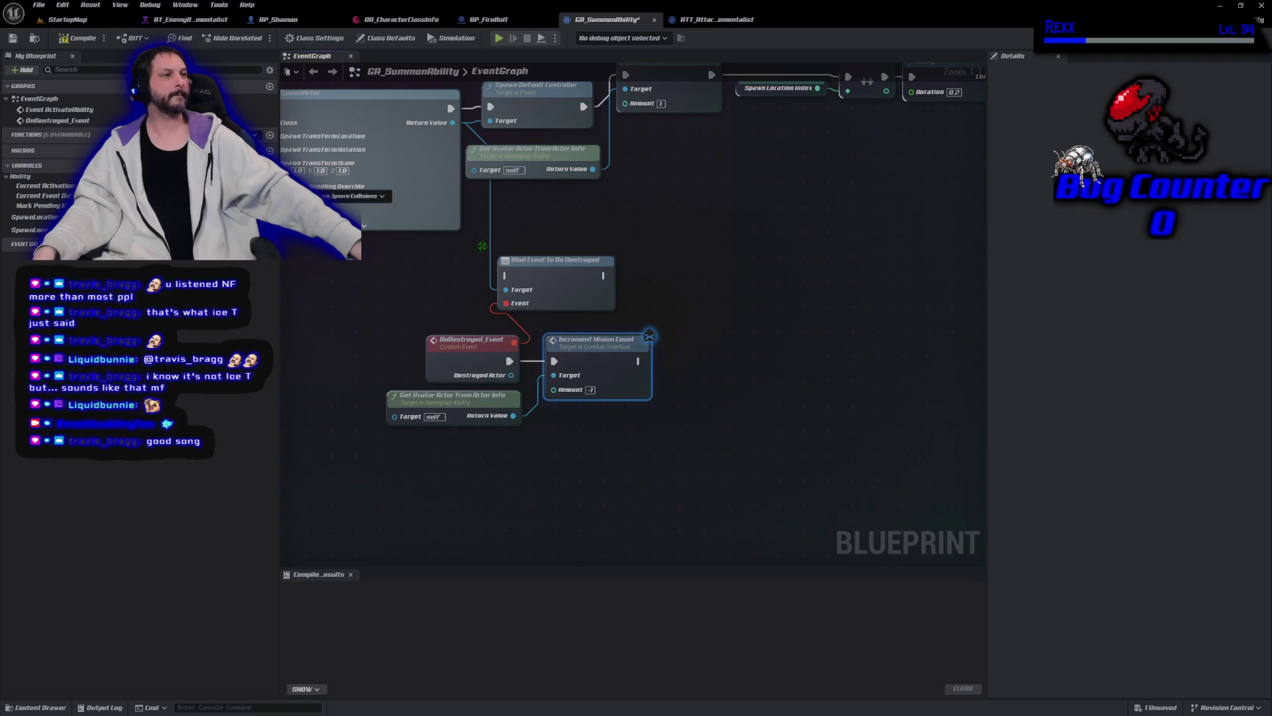
scroll(536, 248, "down", 1)
mouse_move(536, 247)
left_mouse_down()
mouse_move(435, 356)
mouse_move(466, 240)
left_mouse_up()
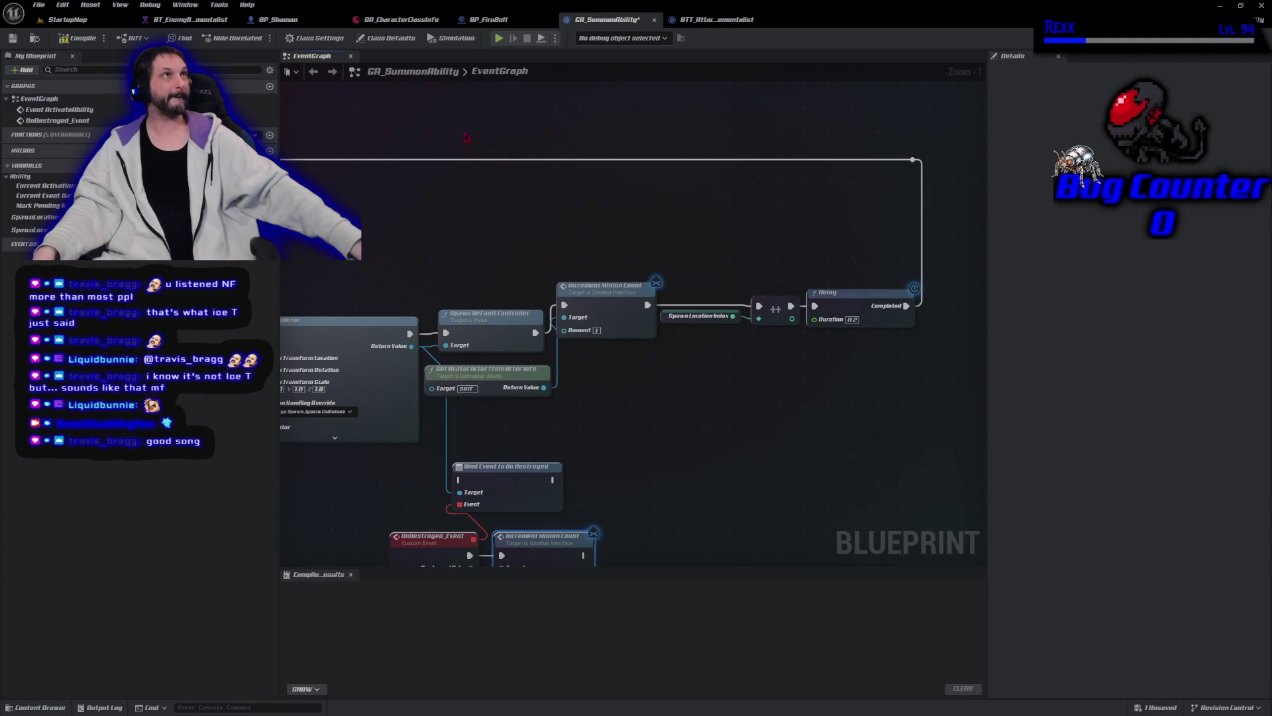
Step: Shift the spawn chain right and wire Bind Event to On Destroyed in right after SpawnActor
mouse_move(466, 137)
left_mouse_down()
mouse_move(587, 276)
mouse_move(803, 356)
mouse_move(951, 385)
left_mouse_up()
key("Right")
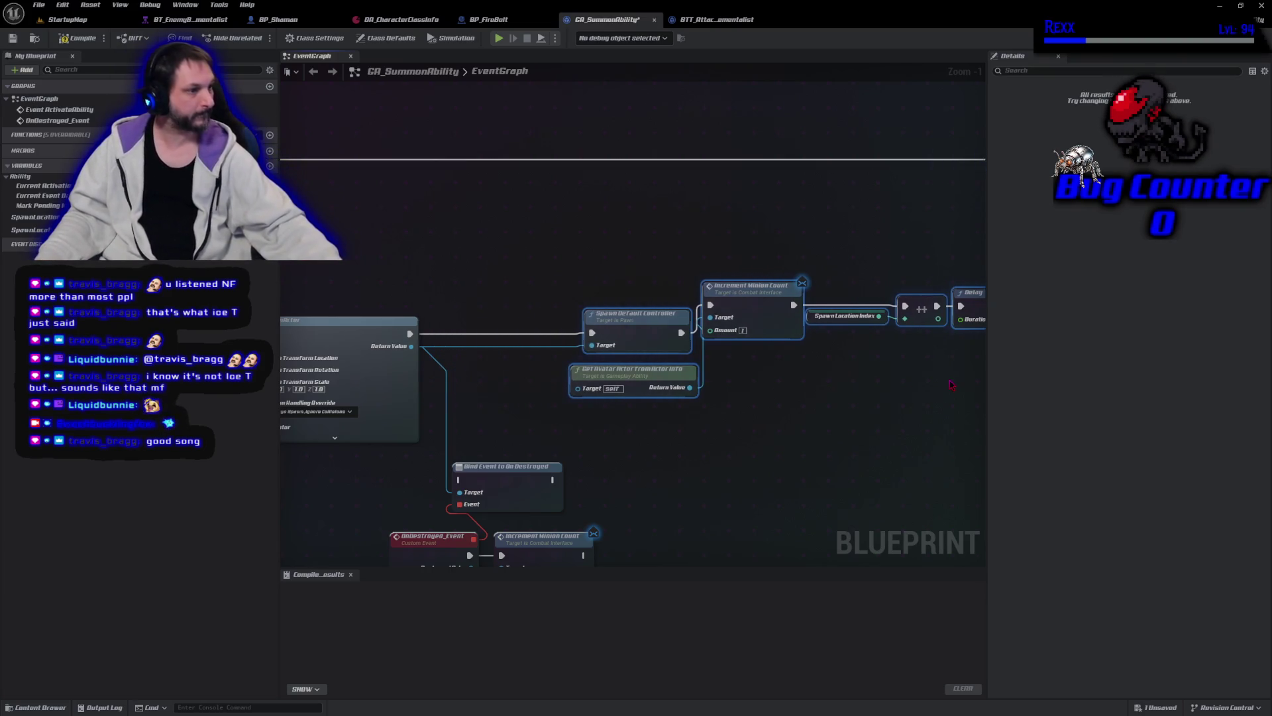
left_click_drag(501, 483, 486, 336)
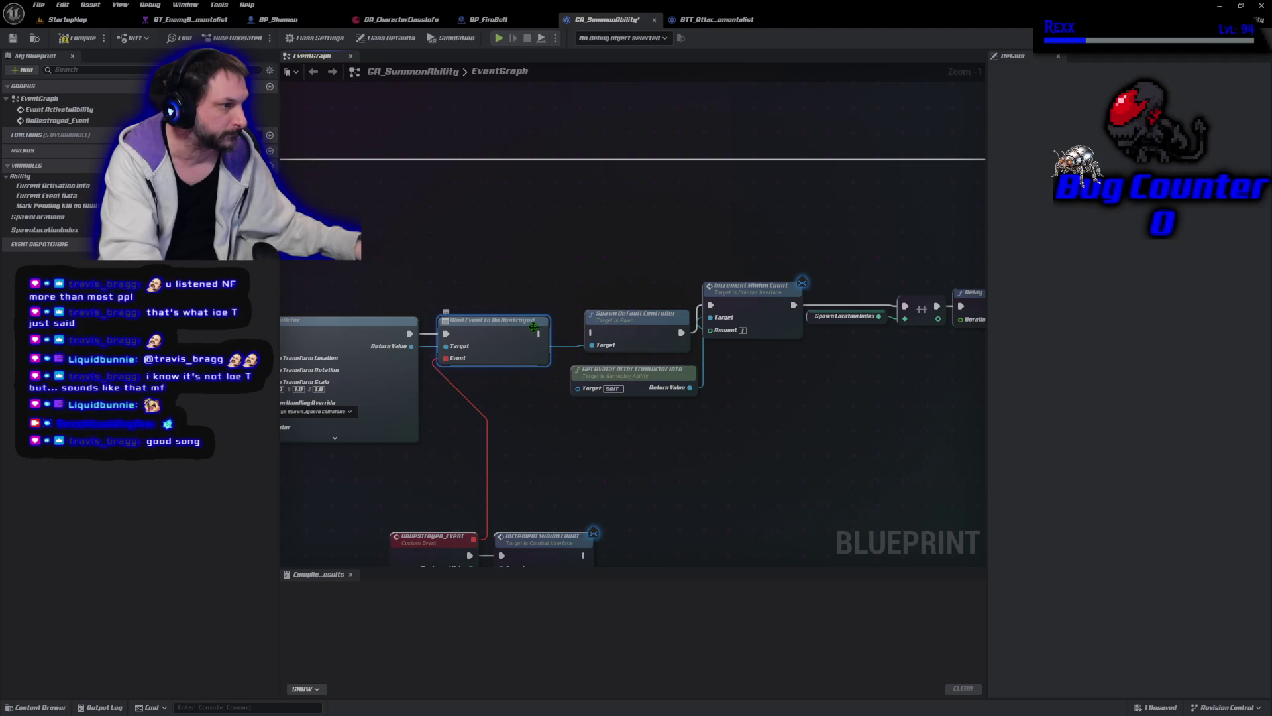
left_click_drag(535, 329, 551, 336)
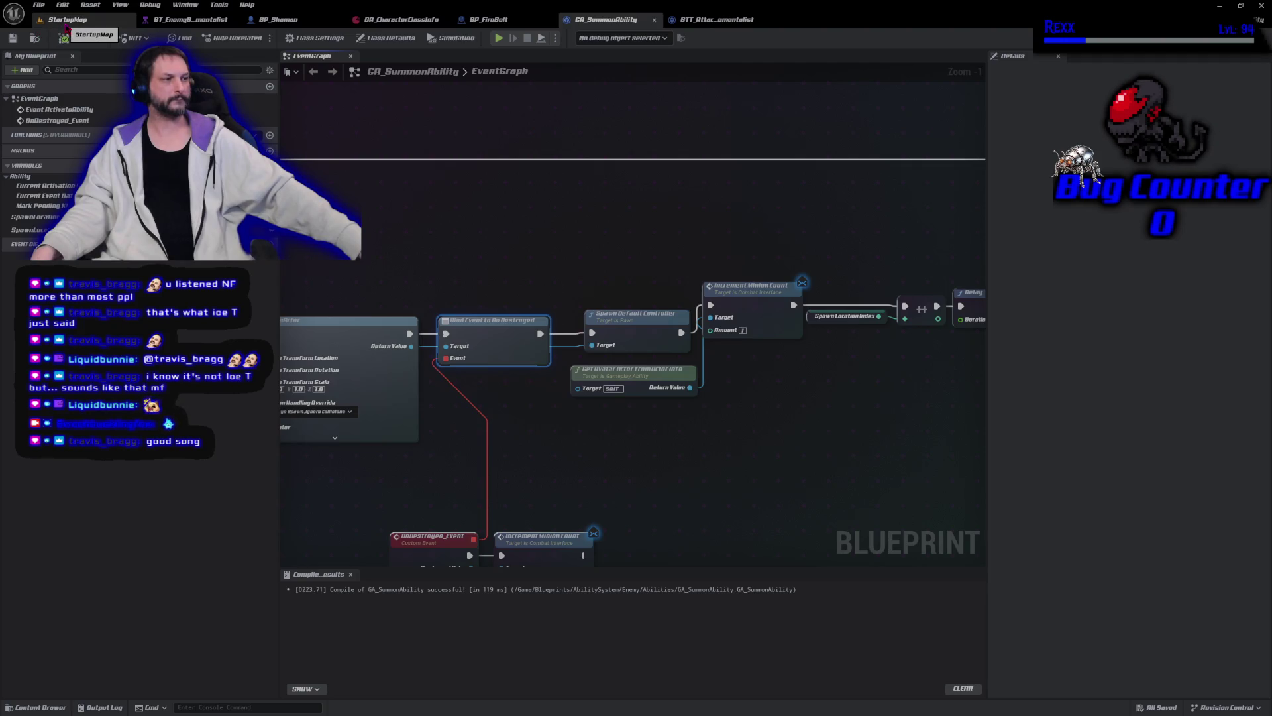
Step: Start a Play-in-Editor session on StartupMap and walk the character around the arena
left_click(67, 20)
left_click(253, 38)
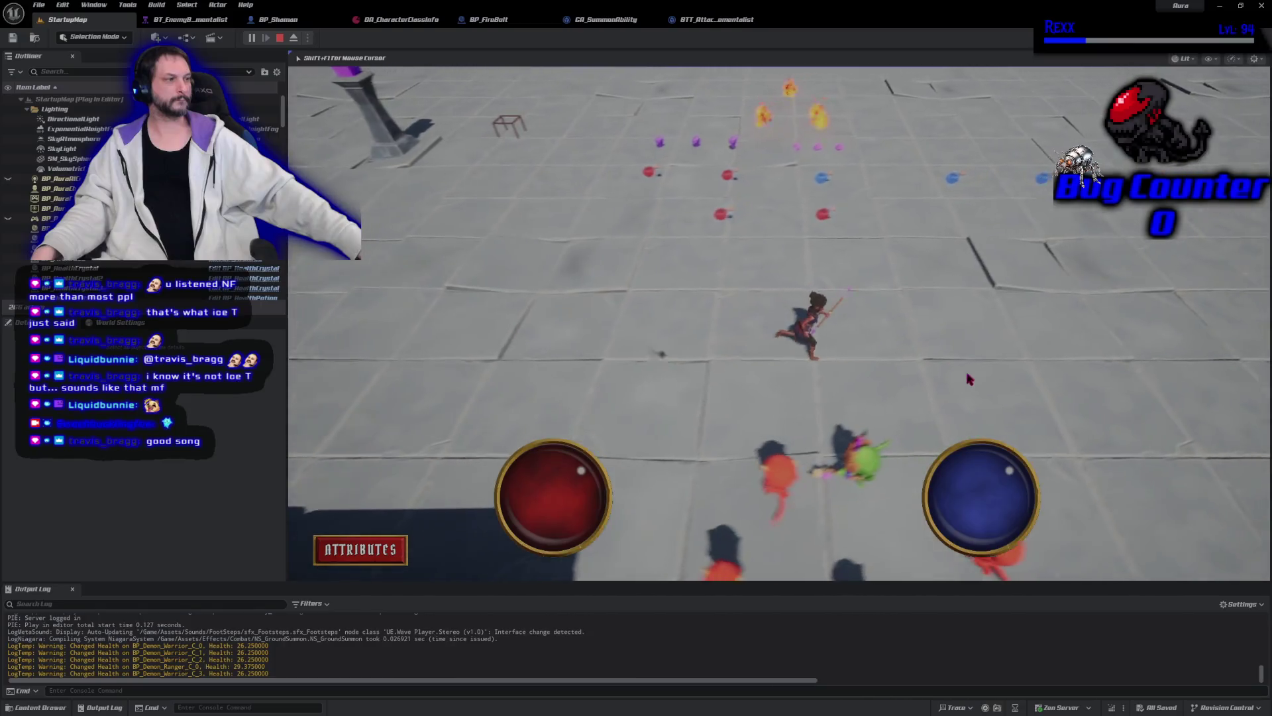
left_click(759, 469)
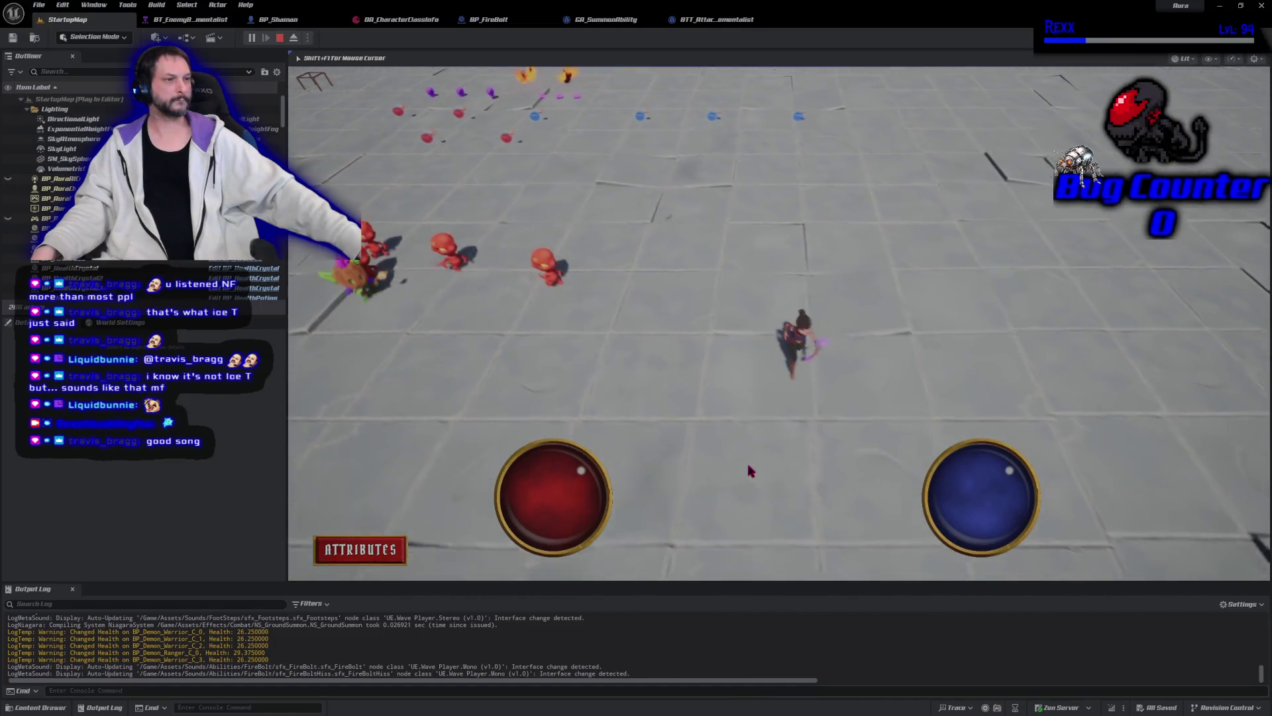
left_click(787, 250)
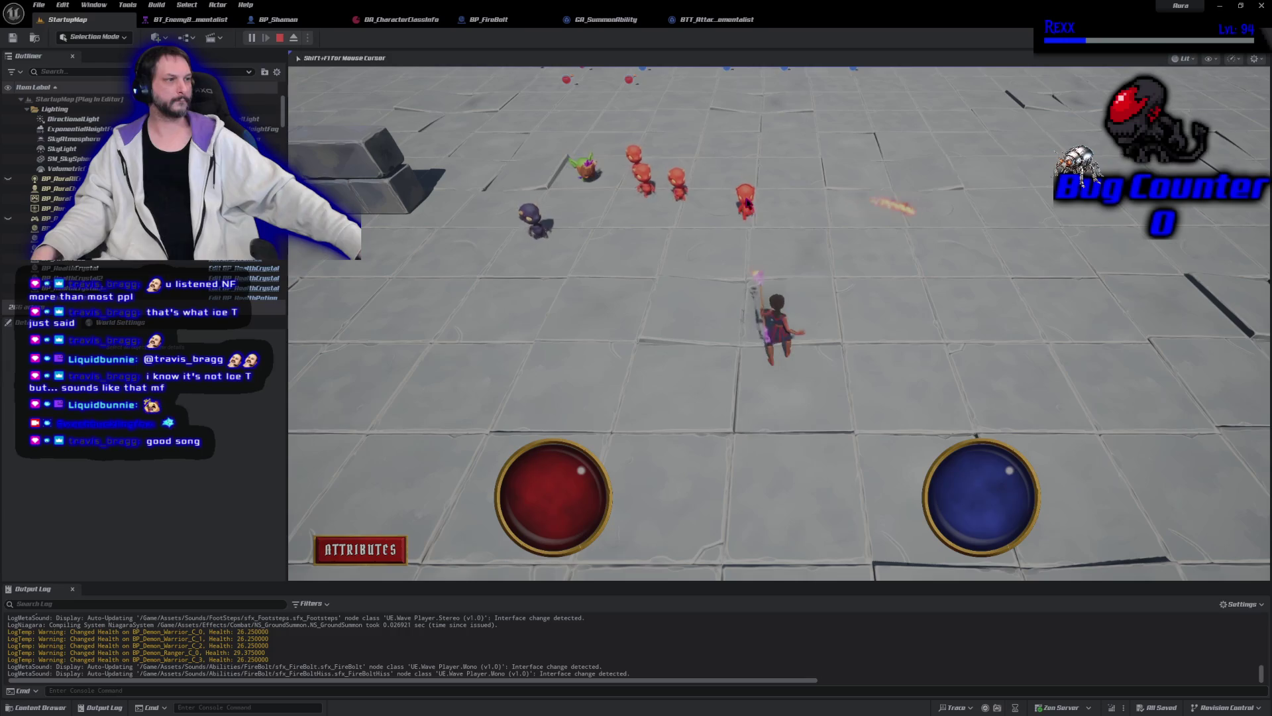
left_click(749, 218)
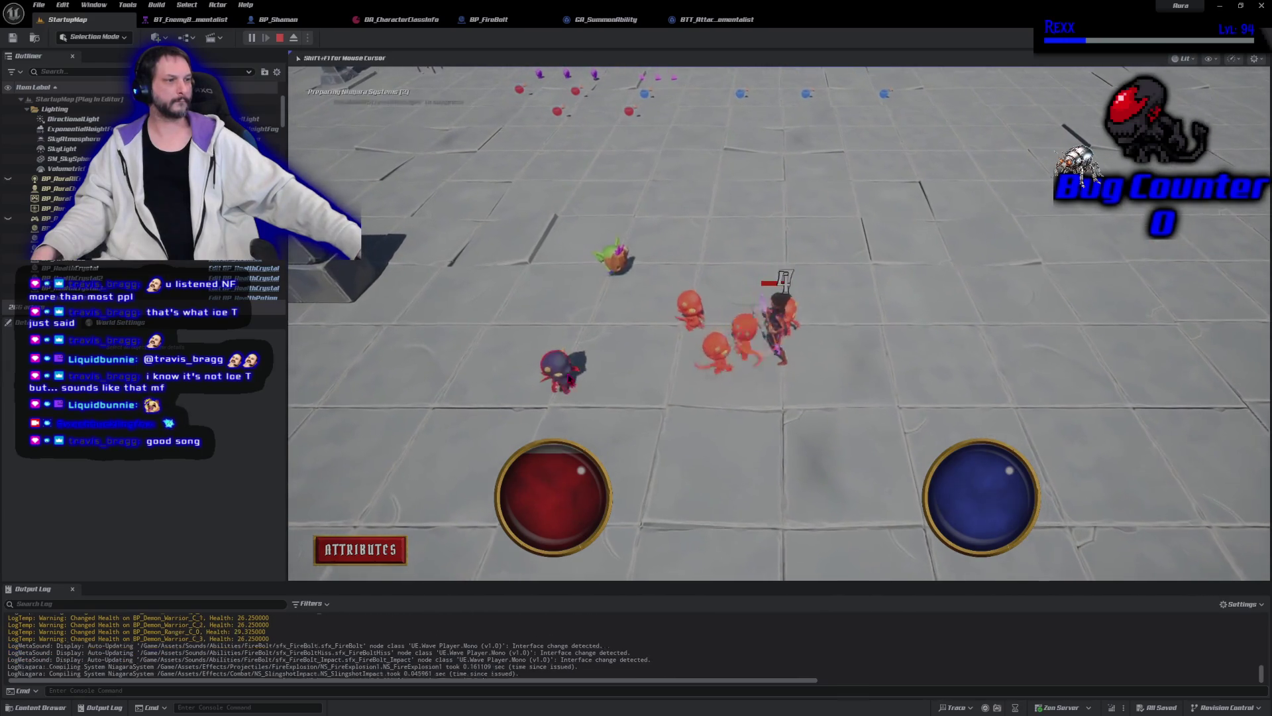
left_click(636, 259)
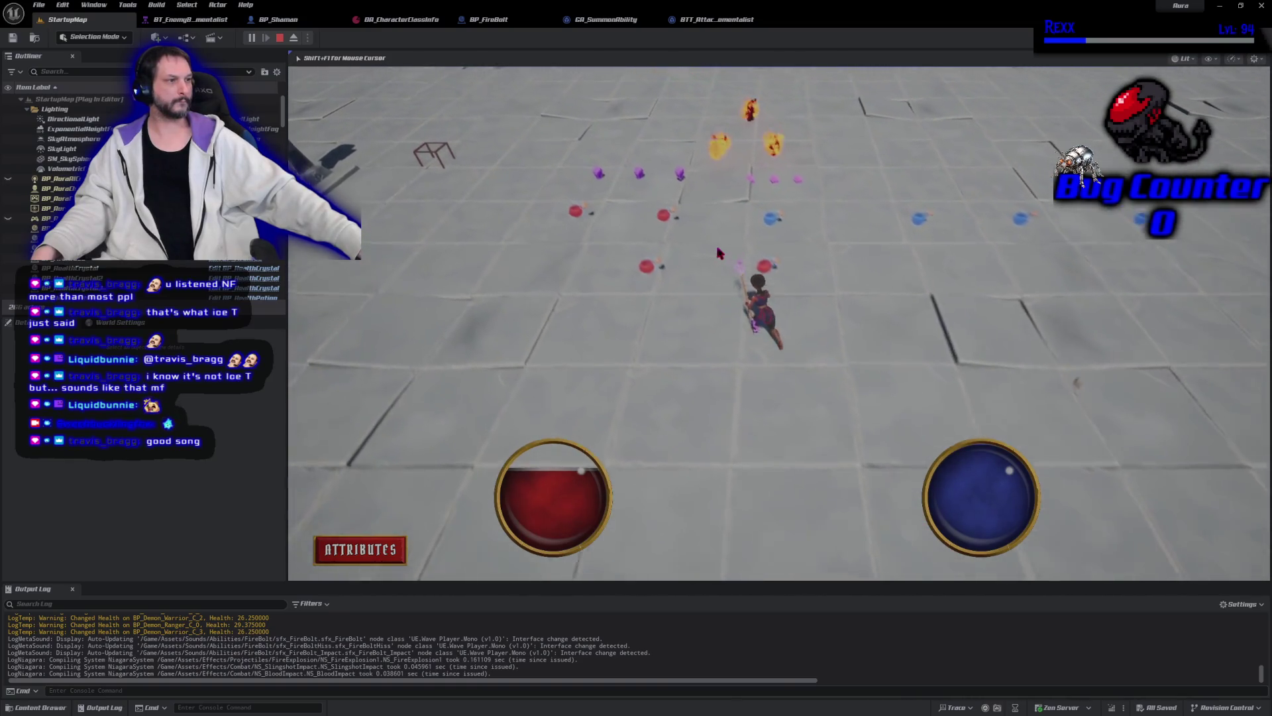
left_click(511, 338)
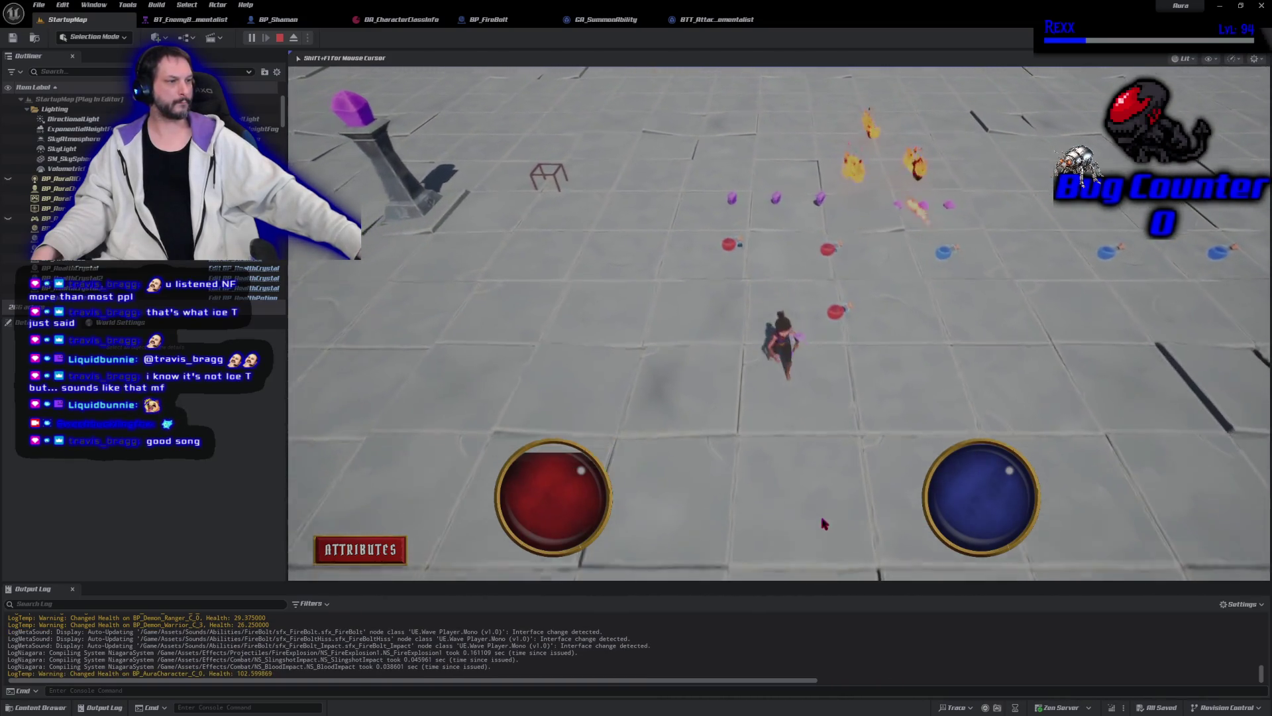
left_click(867, 347)
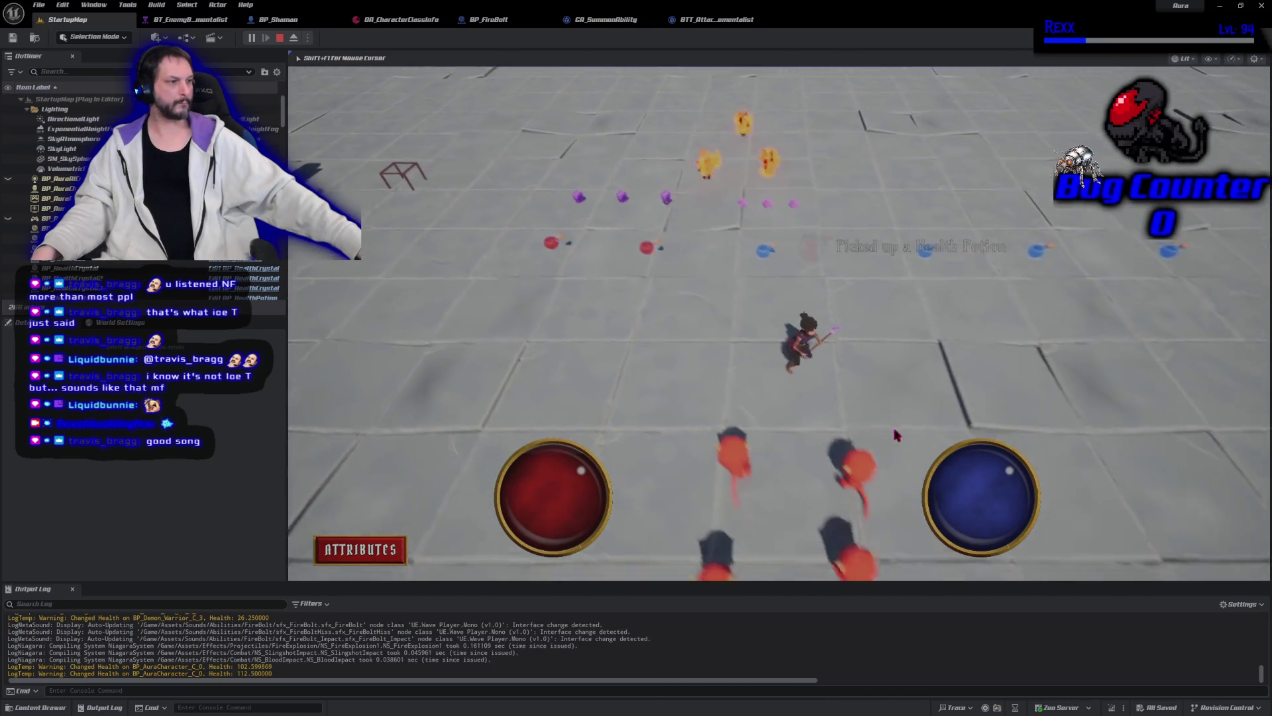
left_click(845, 437)
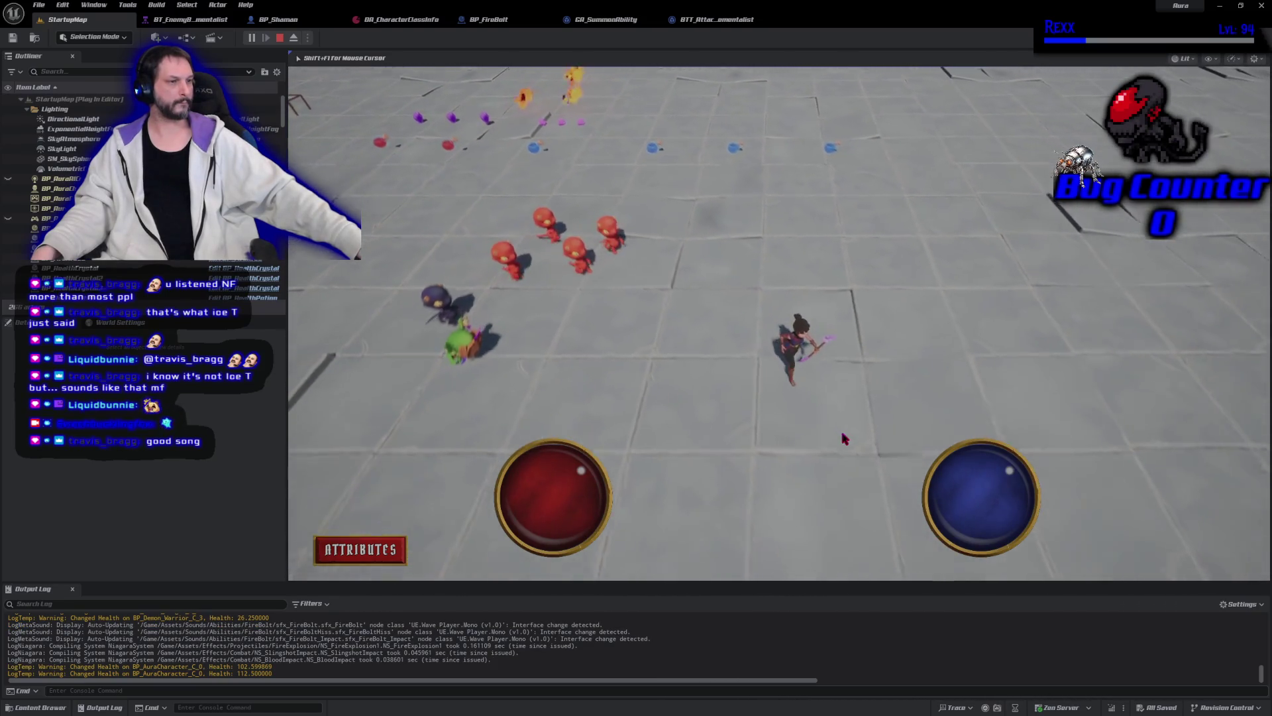
left_click(521, 177)
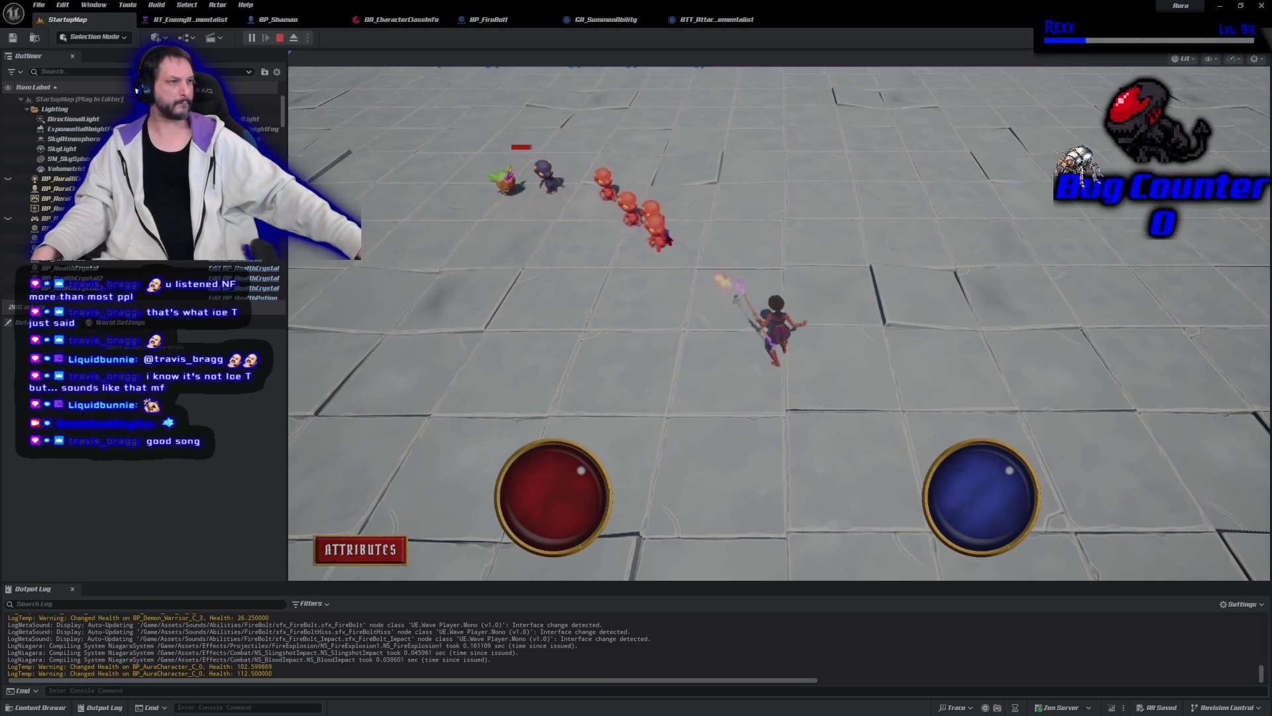
Step: Cast fire bolts at the demon group while kiting around the arena
left_click(681, 244)
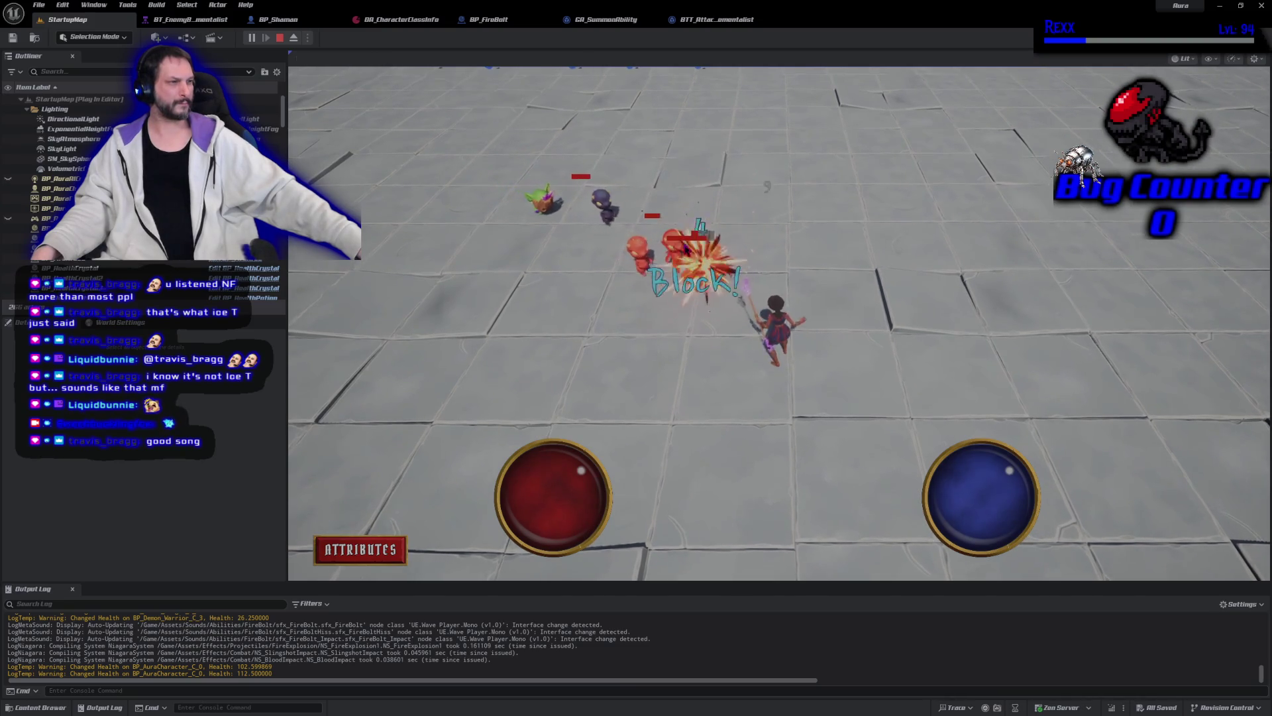
left_click_drag(749, 420, 615, 366)
left_click(945, 180)
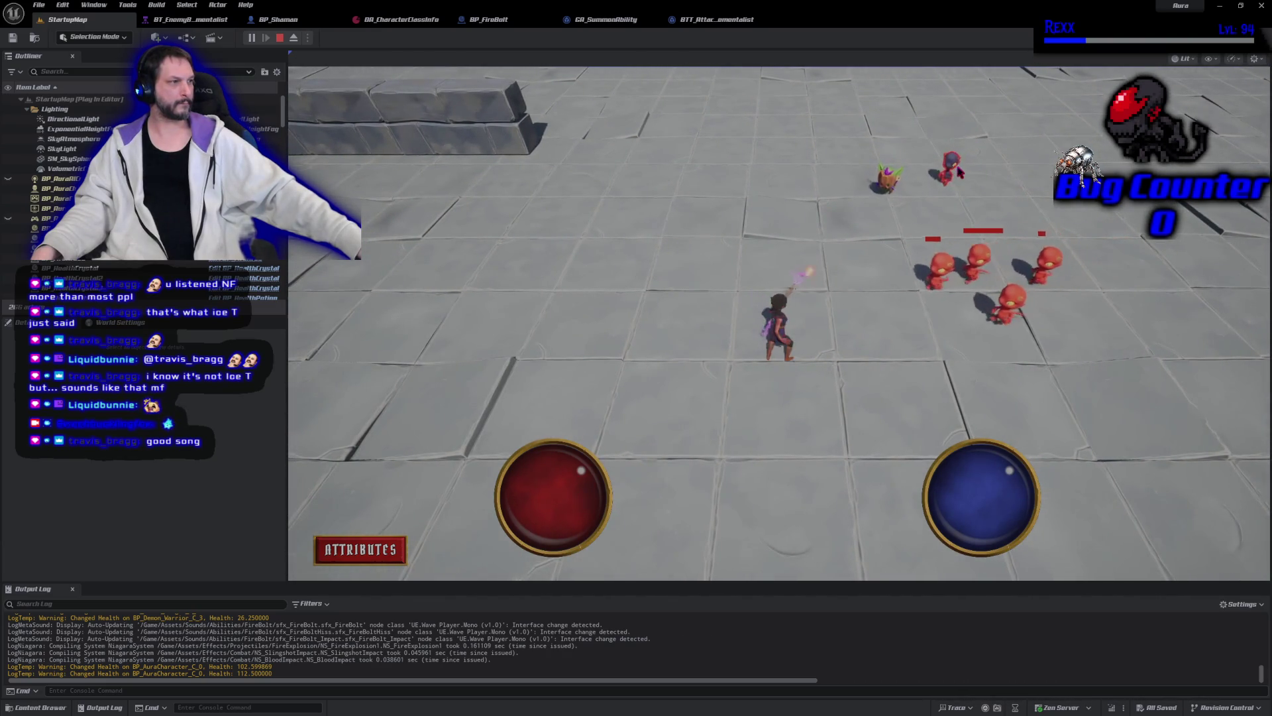
left_click(475, 418)
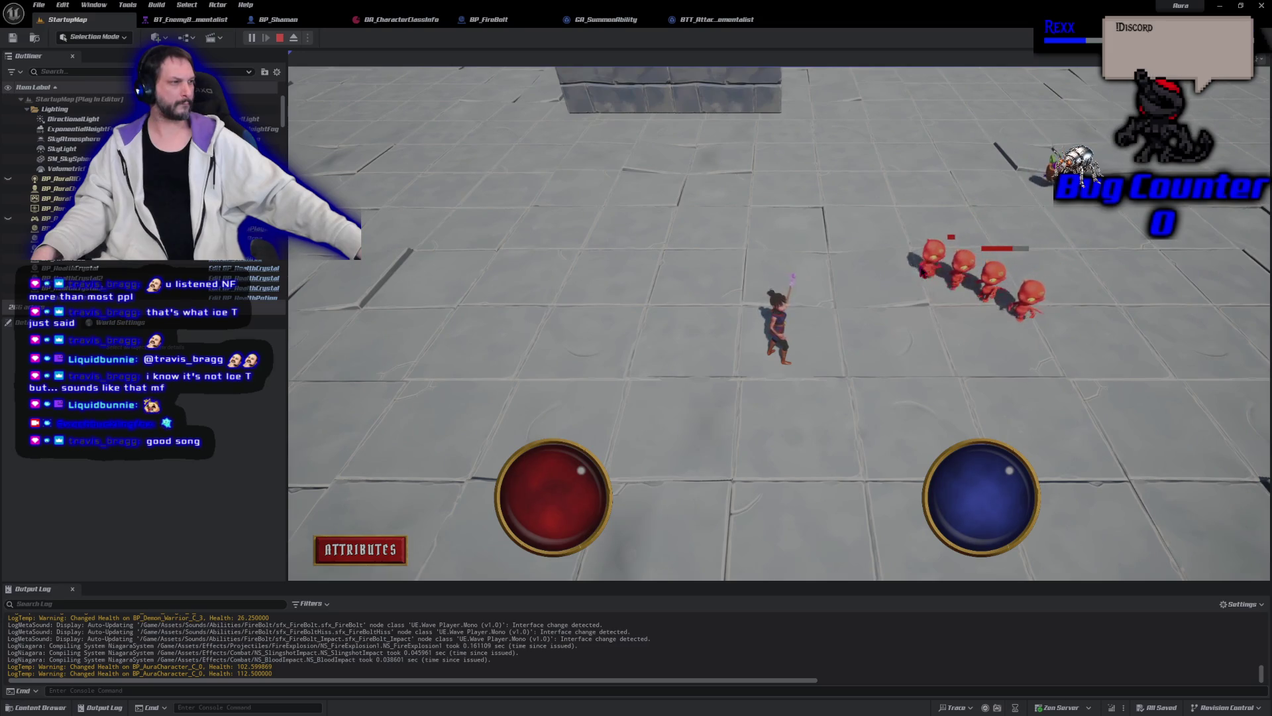
left_click(923, 272)
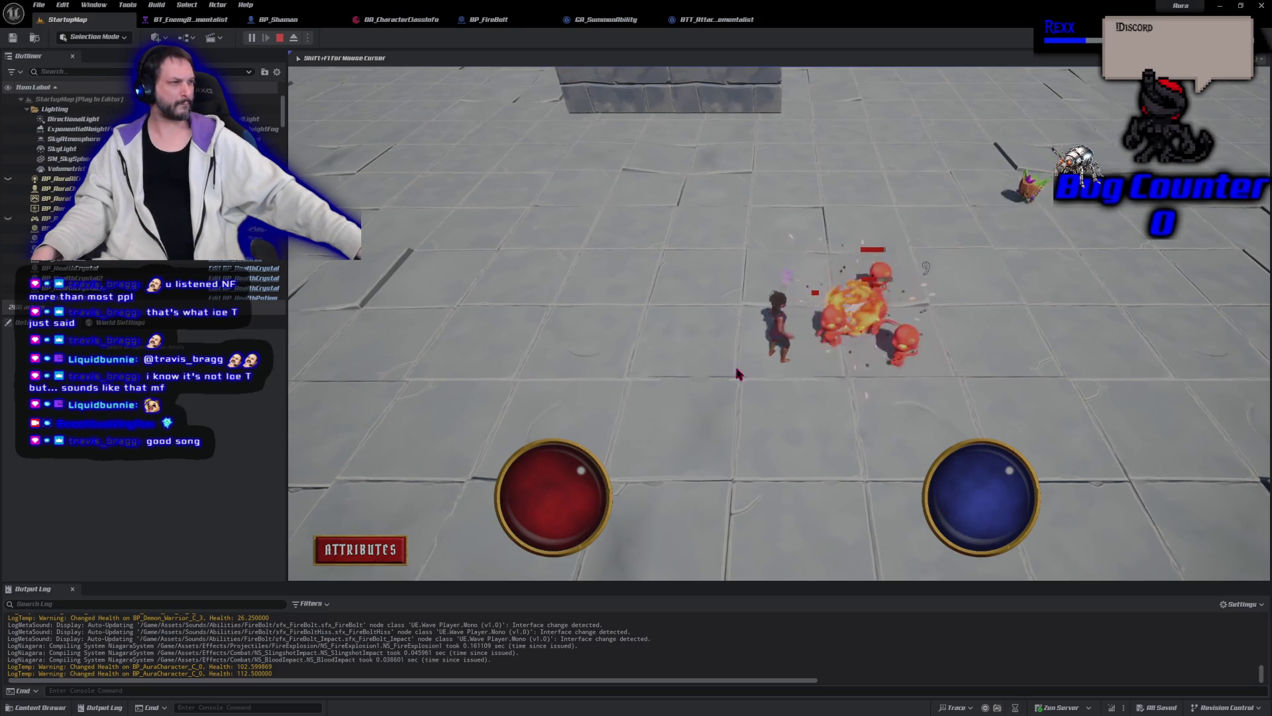
left_click(725, 340)
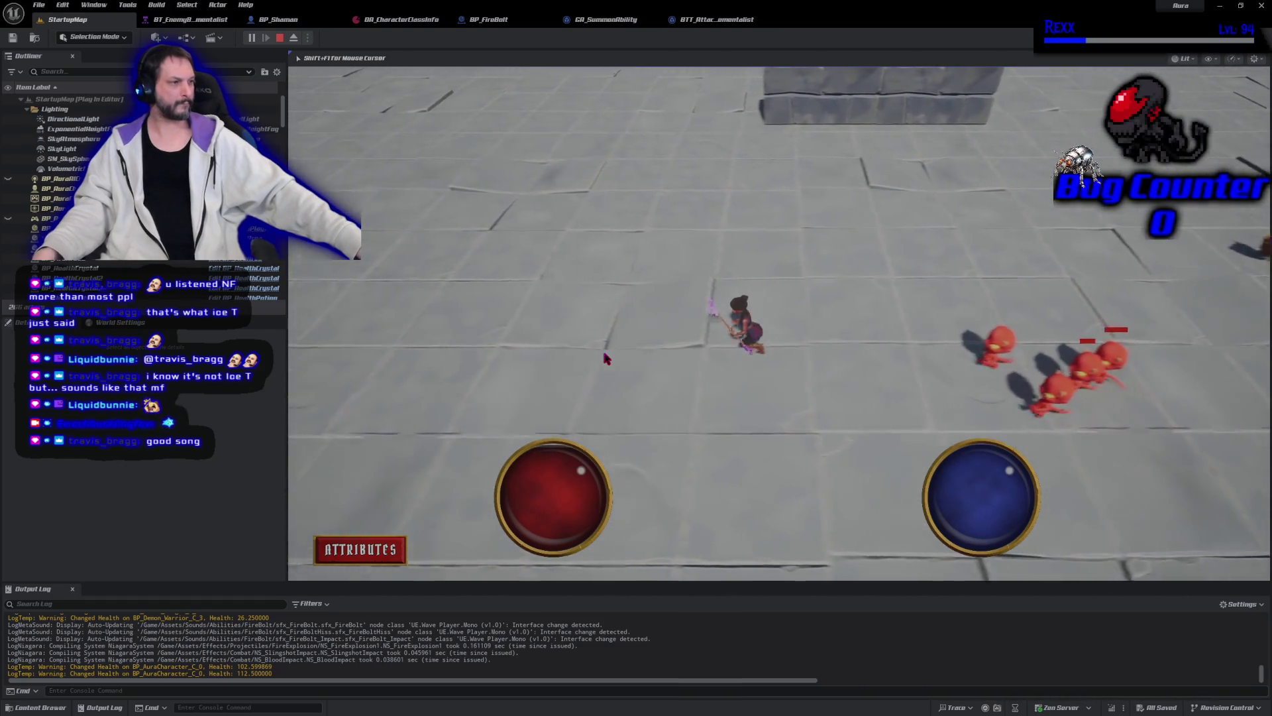
left_click(1030, 356)
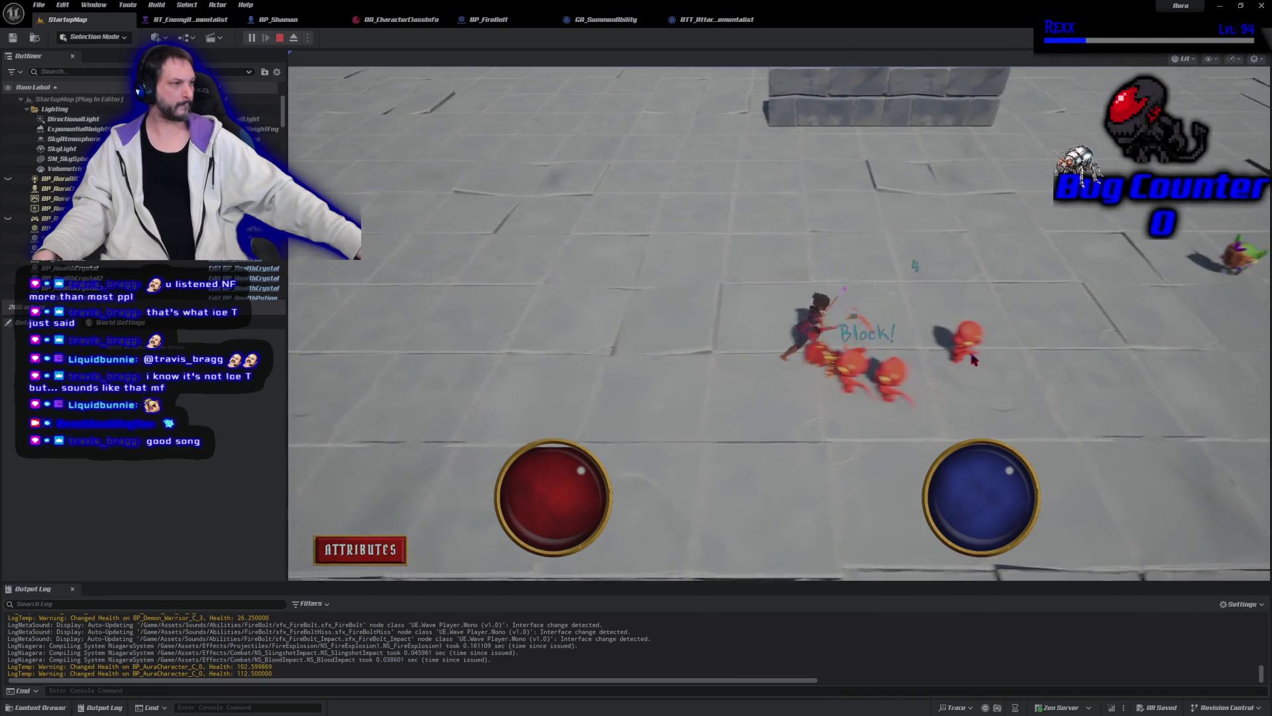
left_click(737, 457)
left_click(871, 429)
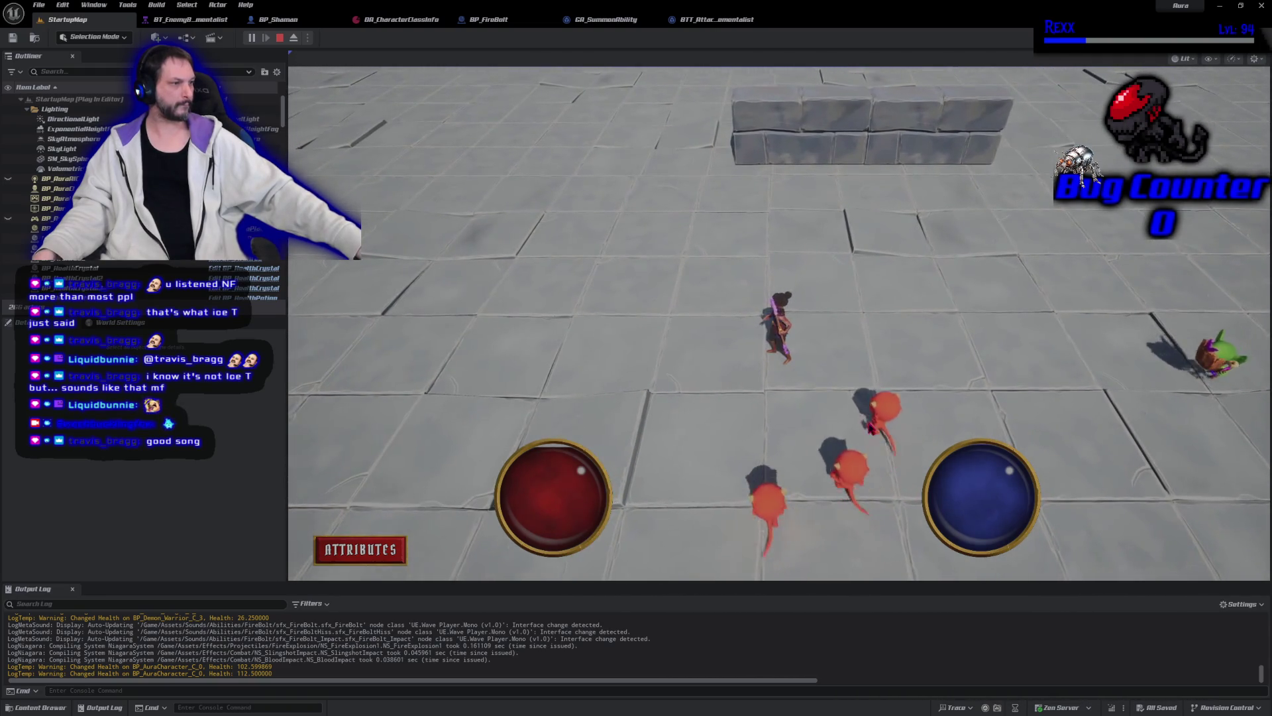
left_click(666, 311)
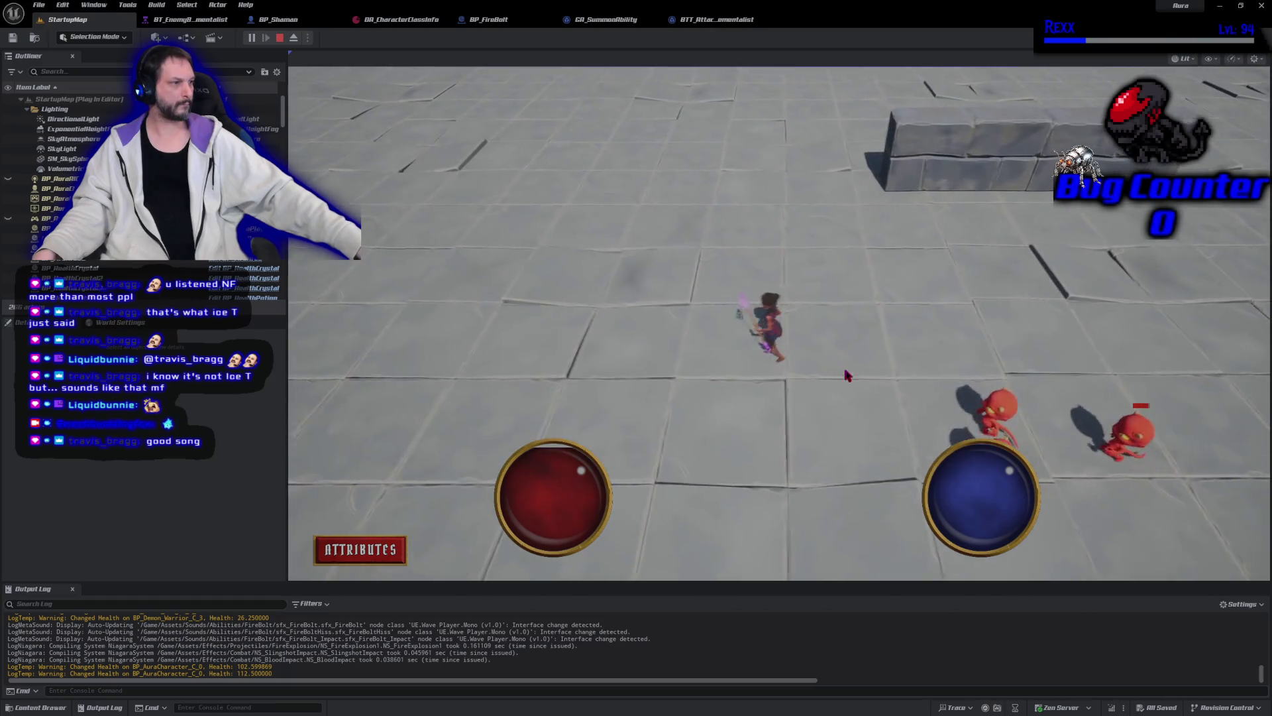
left_click(933, 376)
left_click(588, 395)
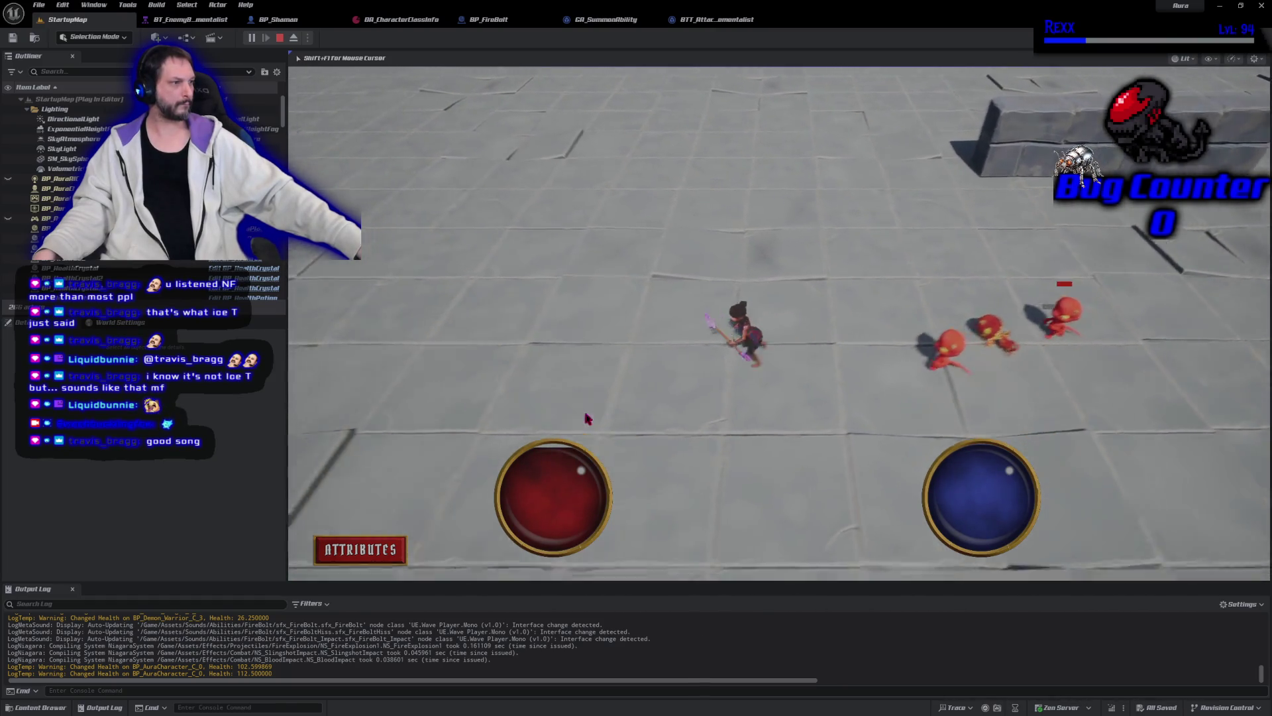
left_click(980, 324)
left_click(846, 430)
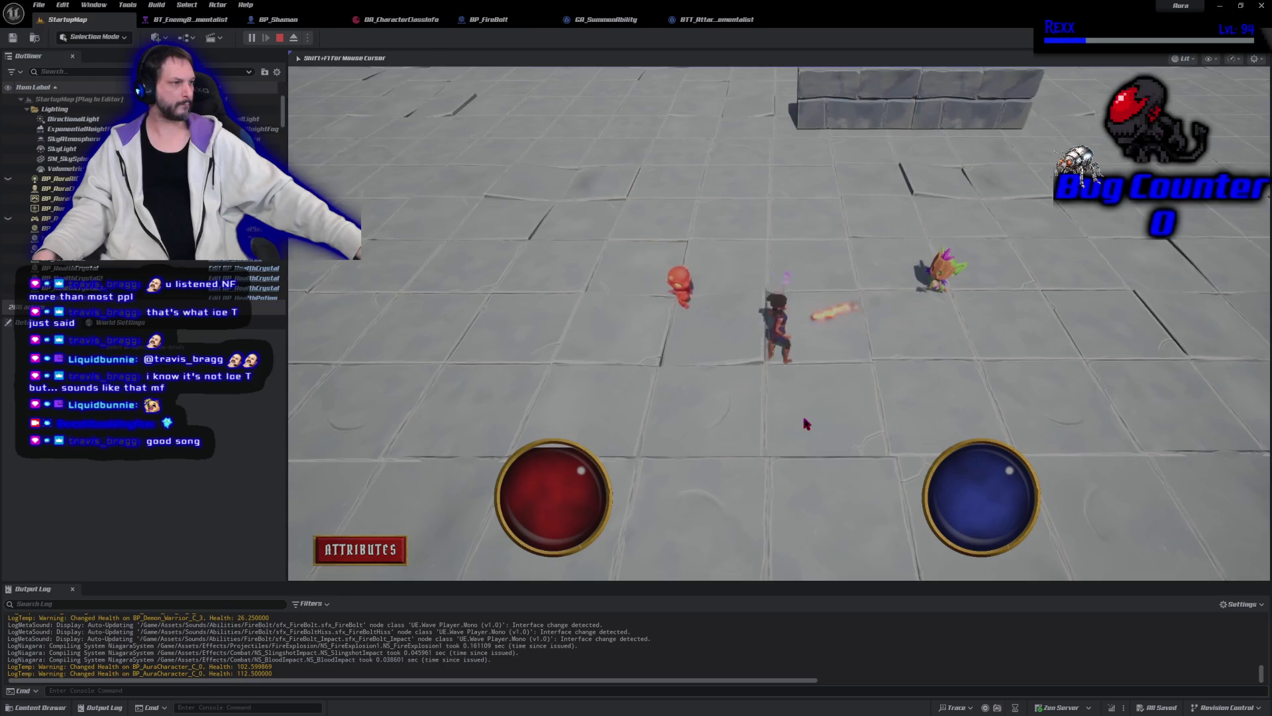
left_click(859, 313)
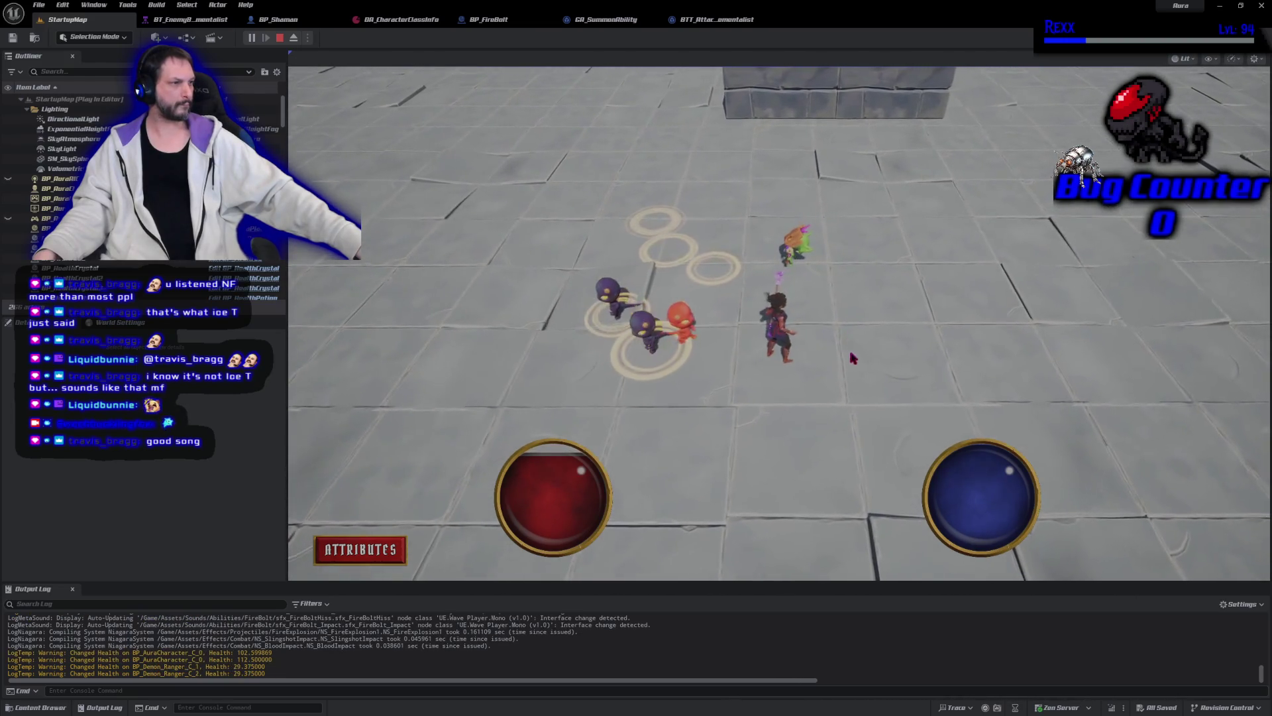
left_click(832, 404)
left_click(673, 434)
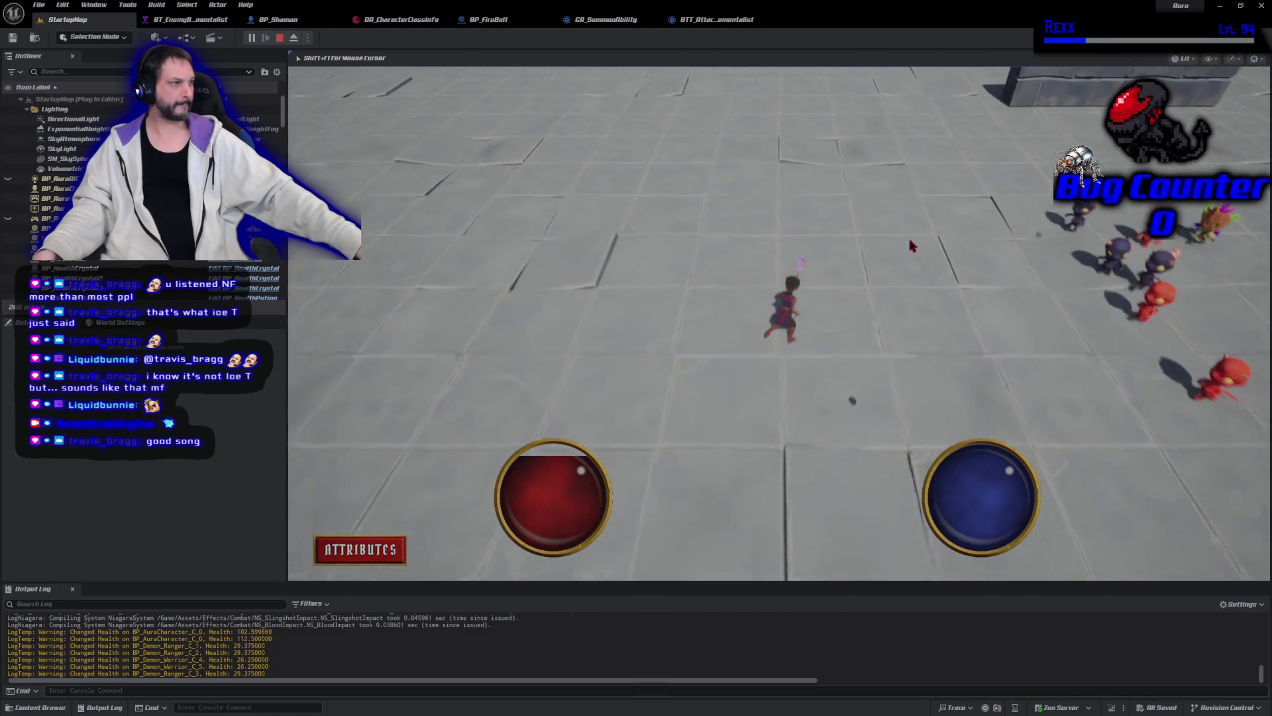
left_click(912, 247)
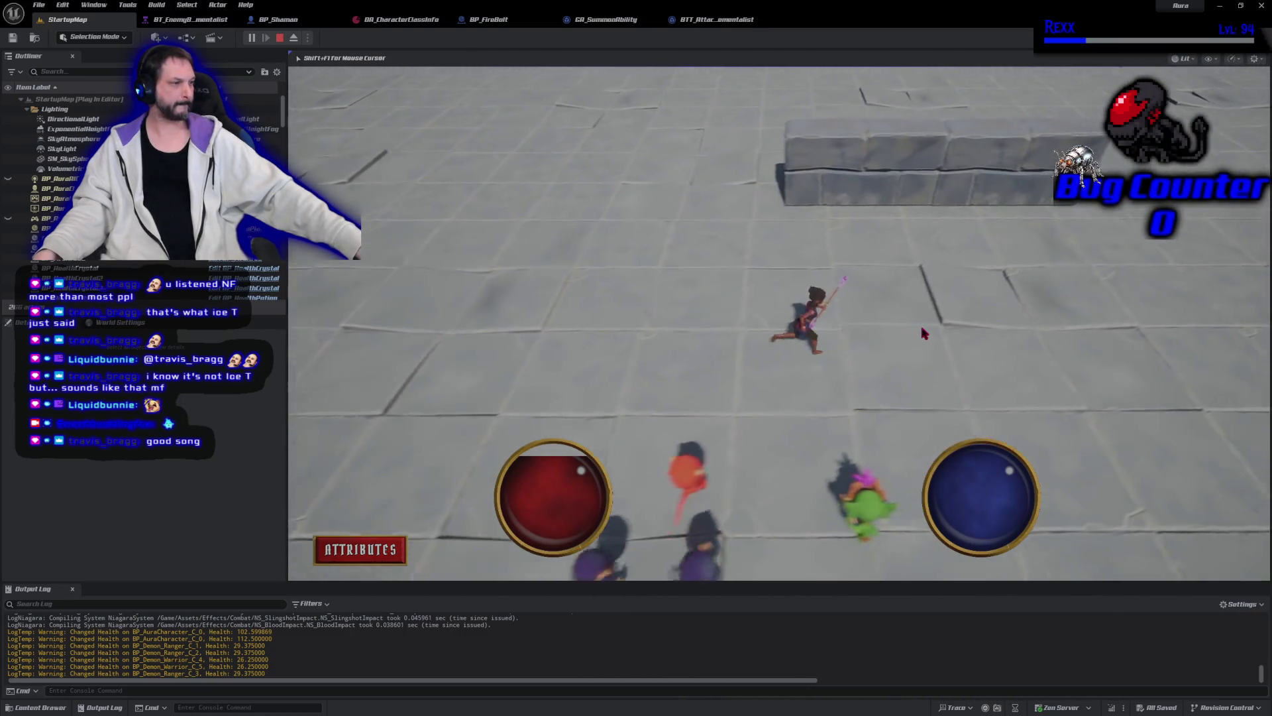
left_click(887, 424)
left_click(722, 409)
left_click(639, 398)
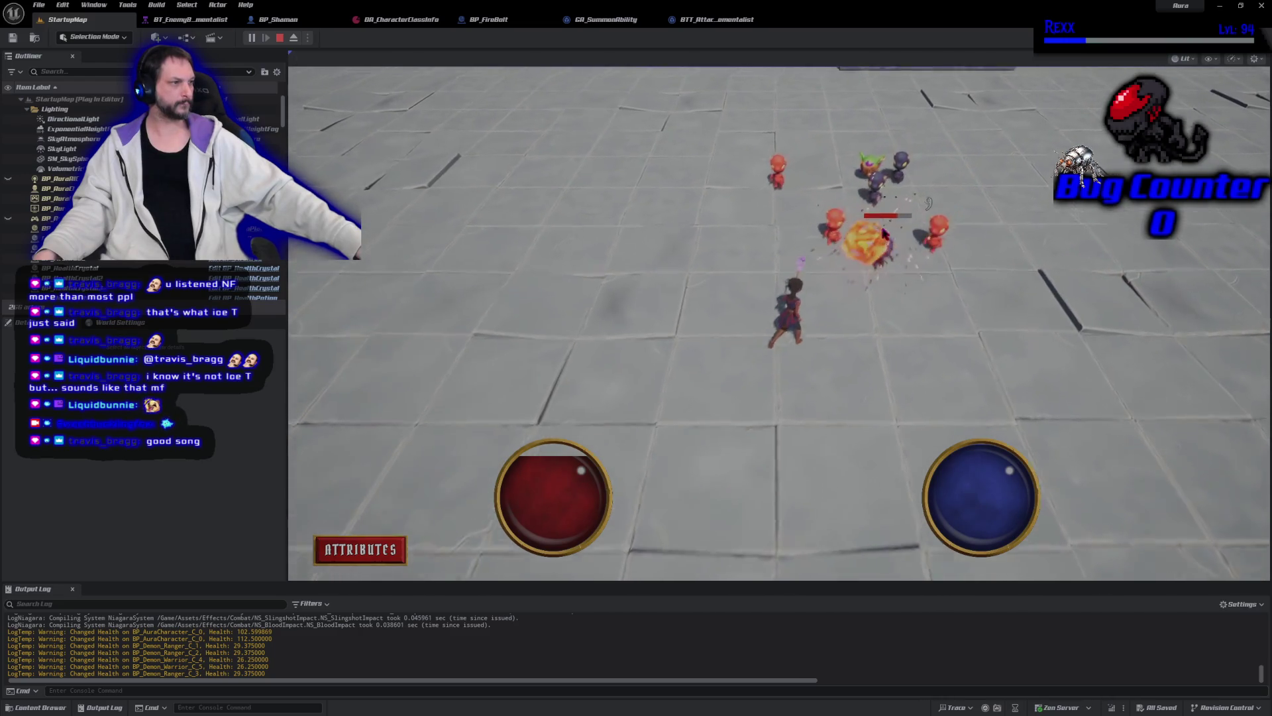
left_click(748, 396)
left_click(781, 359)
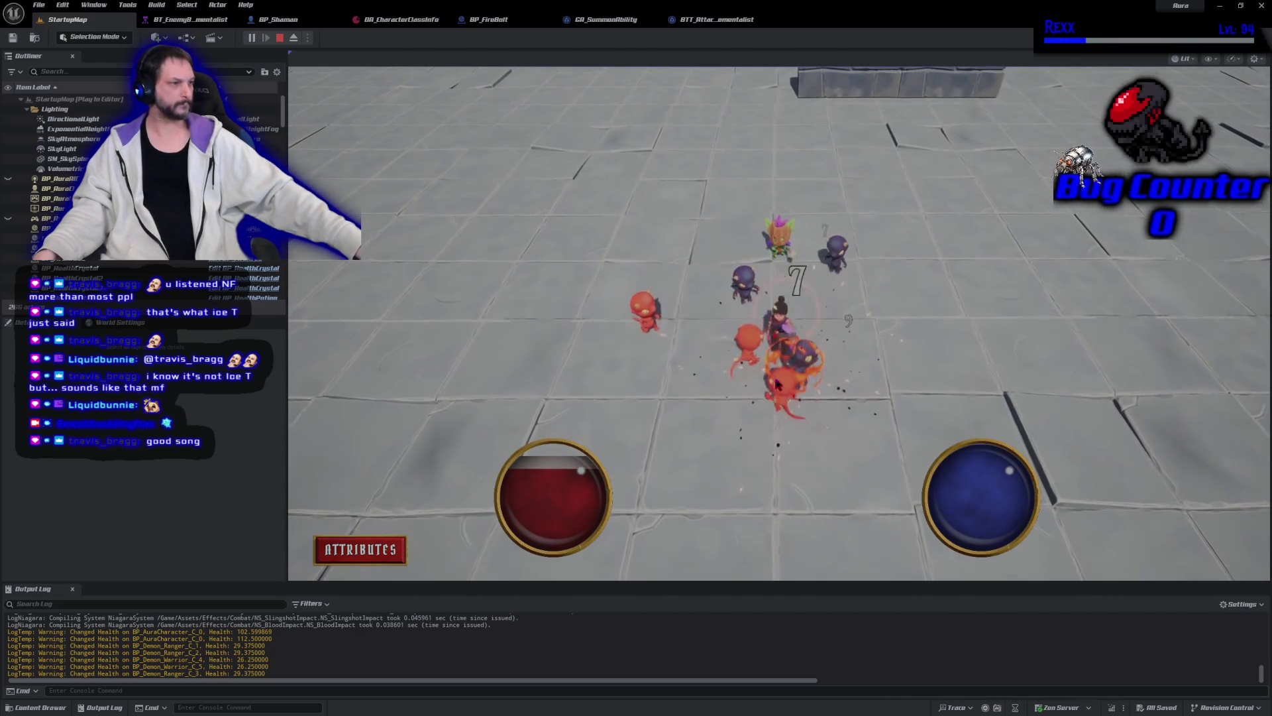
left_click(775, 359)
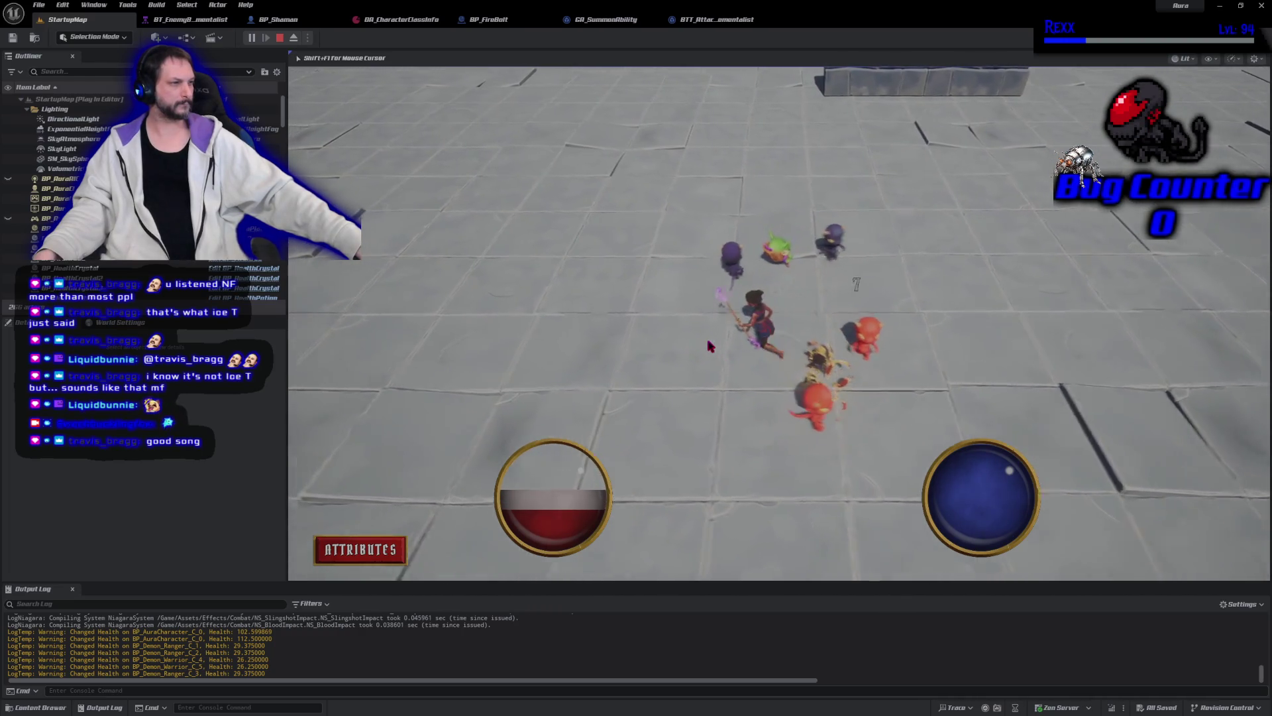
left_click(769, 232)
Step: Keep fighting the shaman's summoned minions, then stop the play session
mouse_move(838, 220)
left_mouse_down()
mouse_move(888, 234)
mouse_move(918, 270)
mouse_move(870, 249)
mouse_move(565, 316)
mouse_move(568, 352)
mouse_move(520, 459)
mouse_move(725, 521)
left_mouse_up()
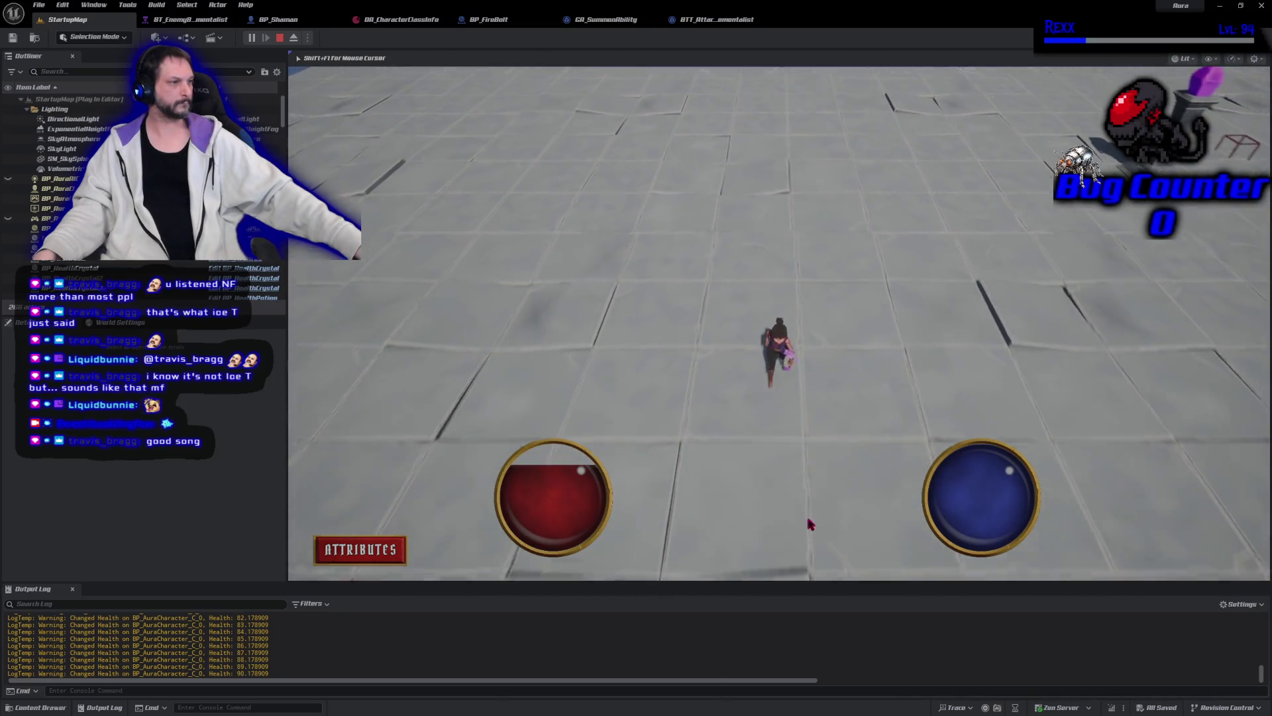
mouse_move(855, 517)
left_mouse_down()
mouse_move(833, 517)
mouse_move(809, 446)
left_mouse_up()
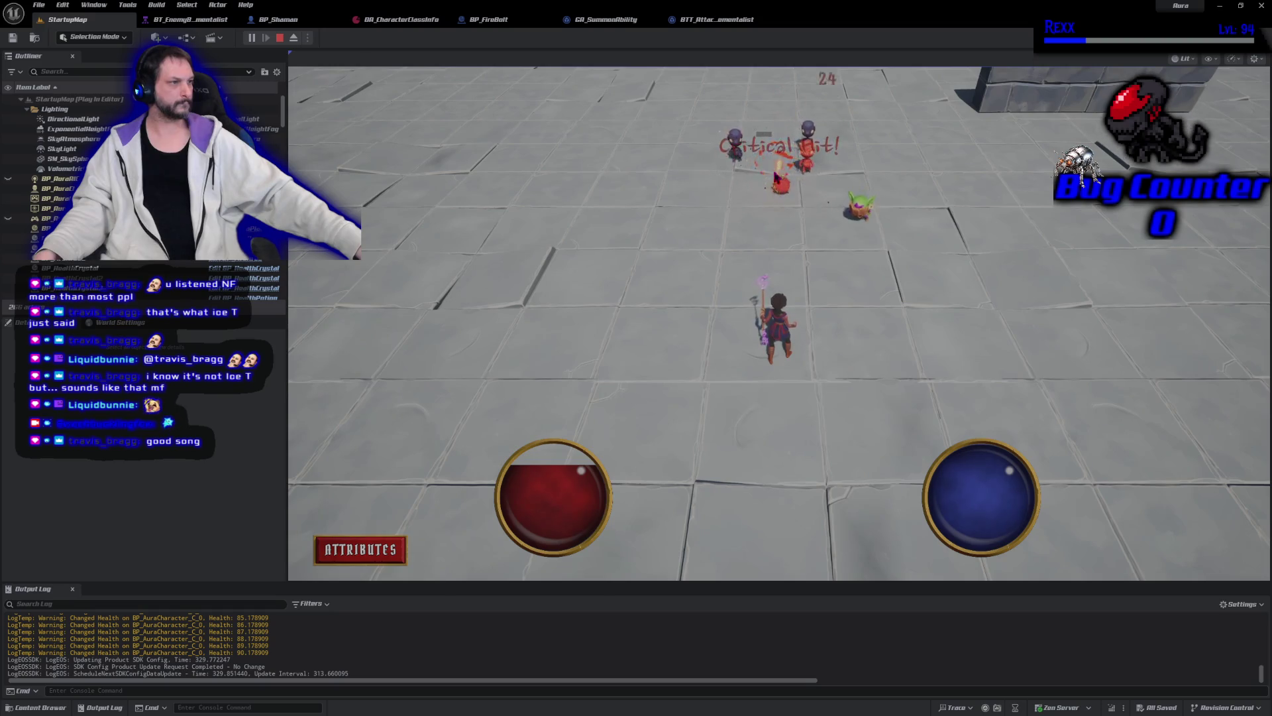
left_click(740, 169)
left_click(755, 267)
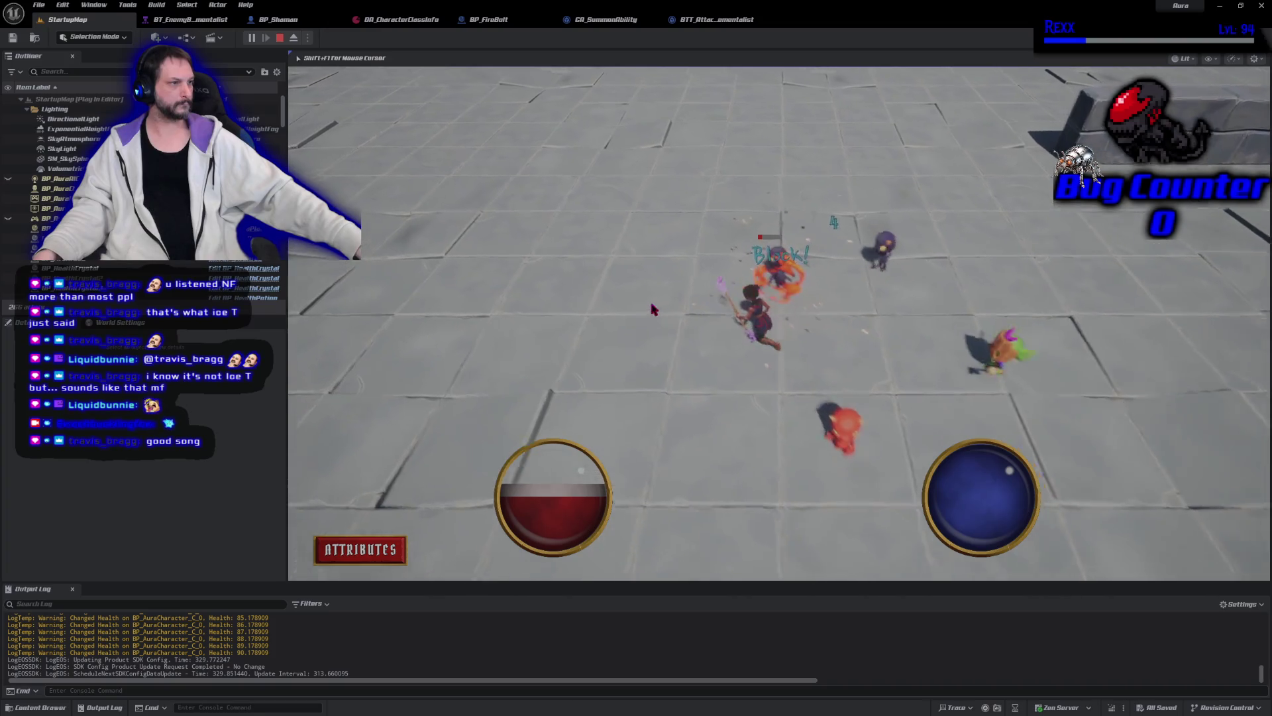
left_click(886, 318)
left_click(825, 303)
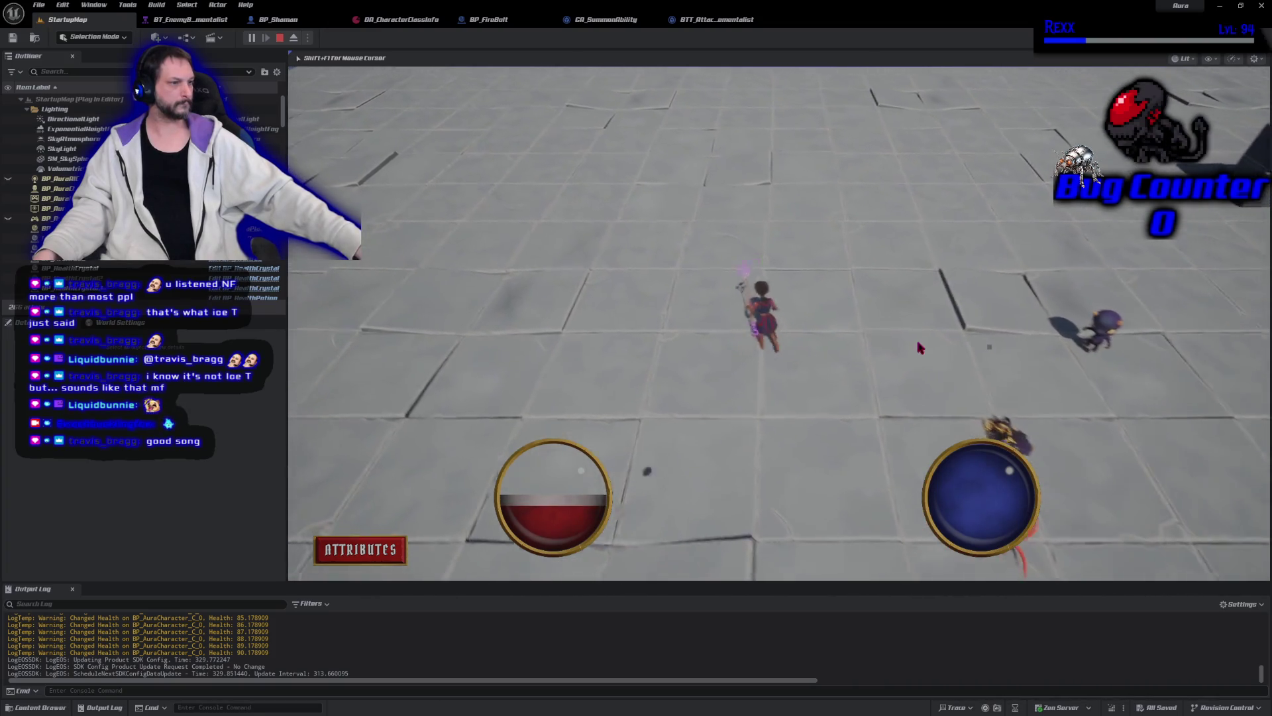
left_click(811, 528)
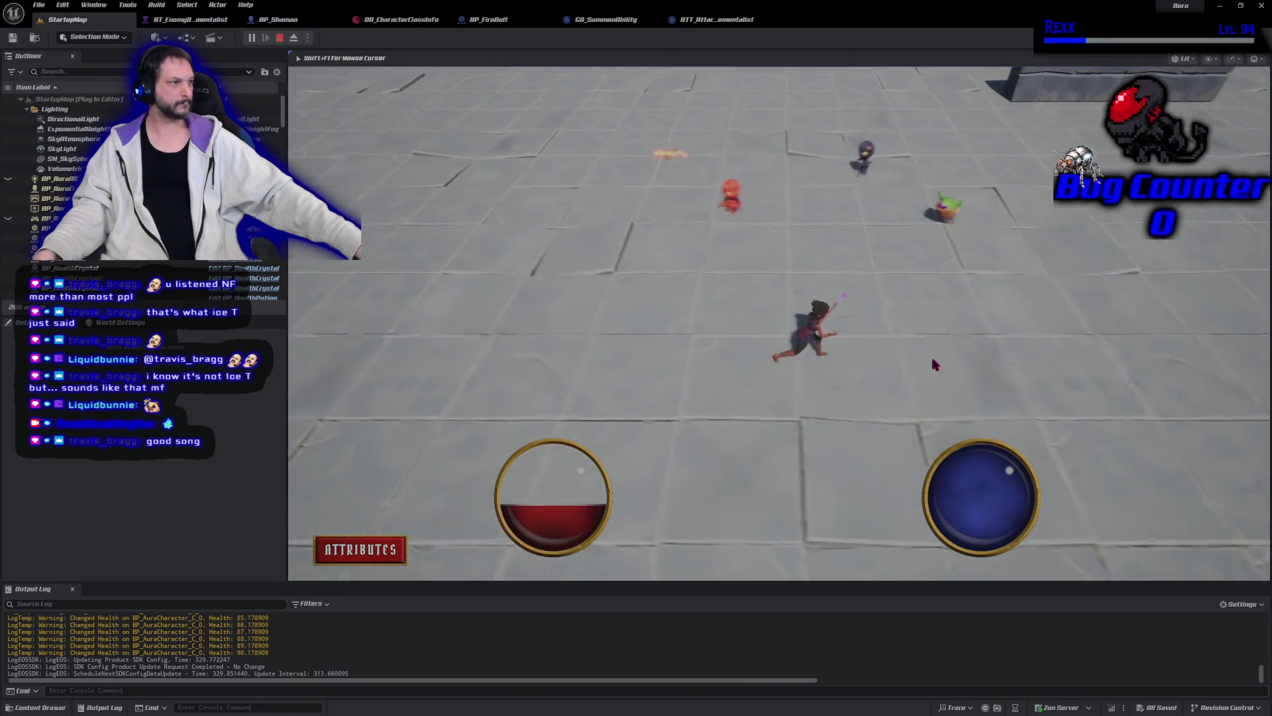
left_click(839, 322)
left_click(839, 321)
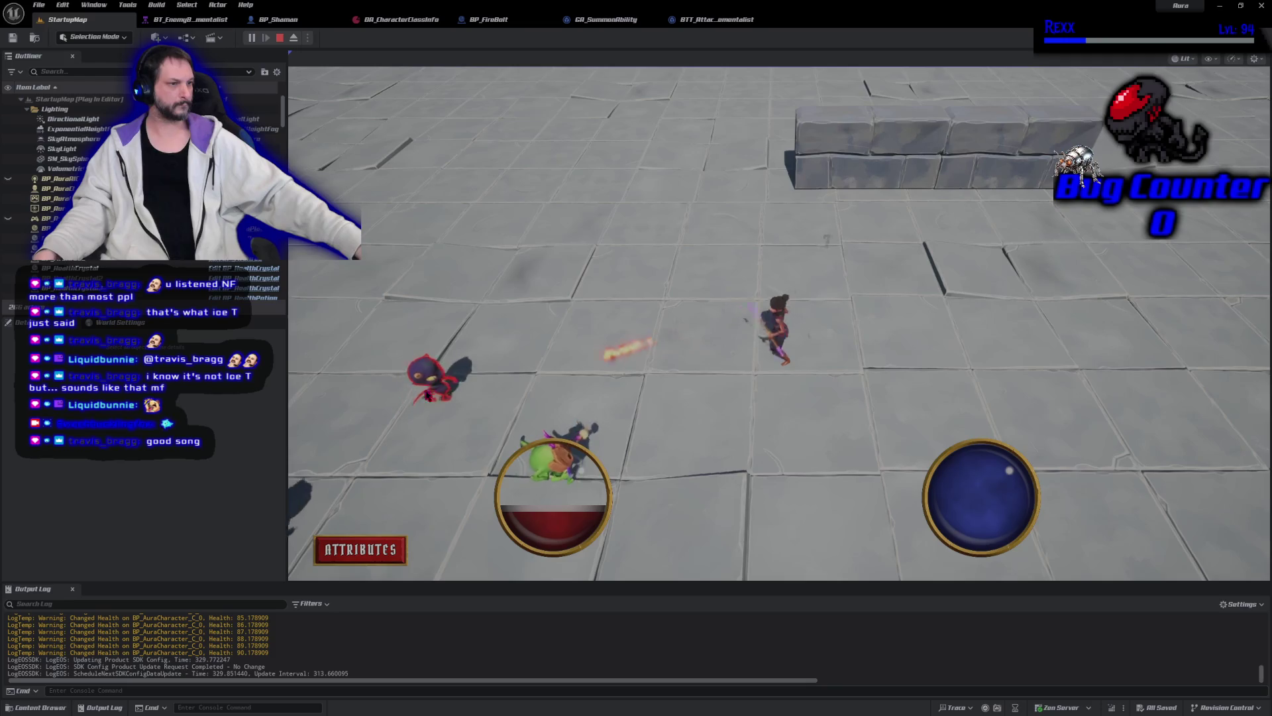
left_click(507, 379)
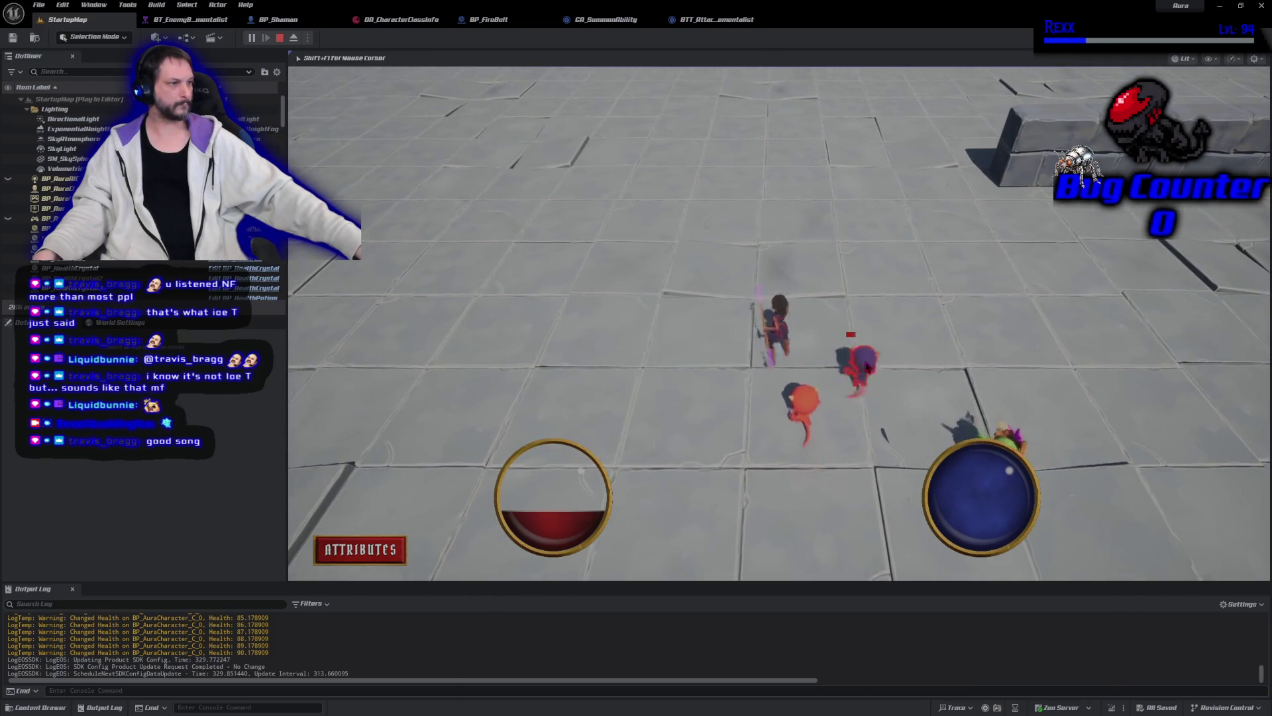
left_click(887, 461)
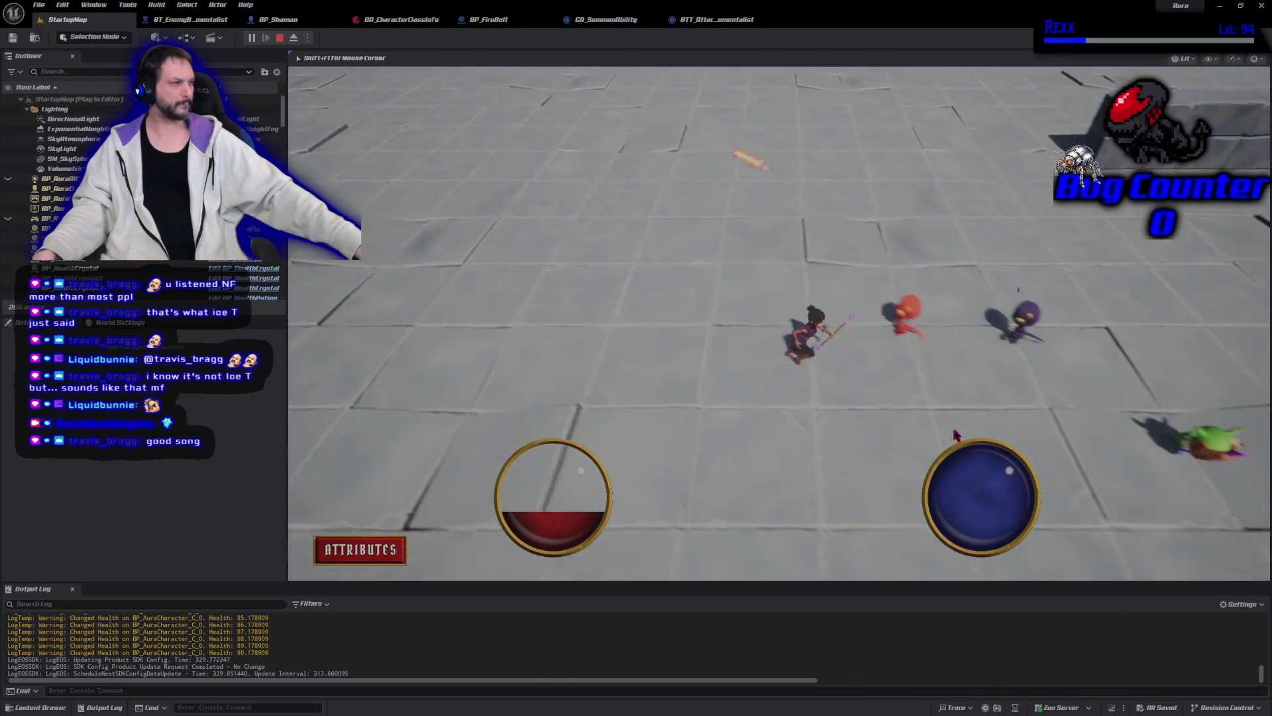
left_click(827, 415)
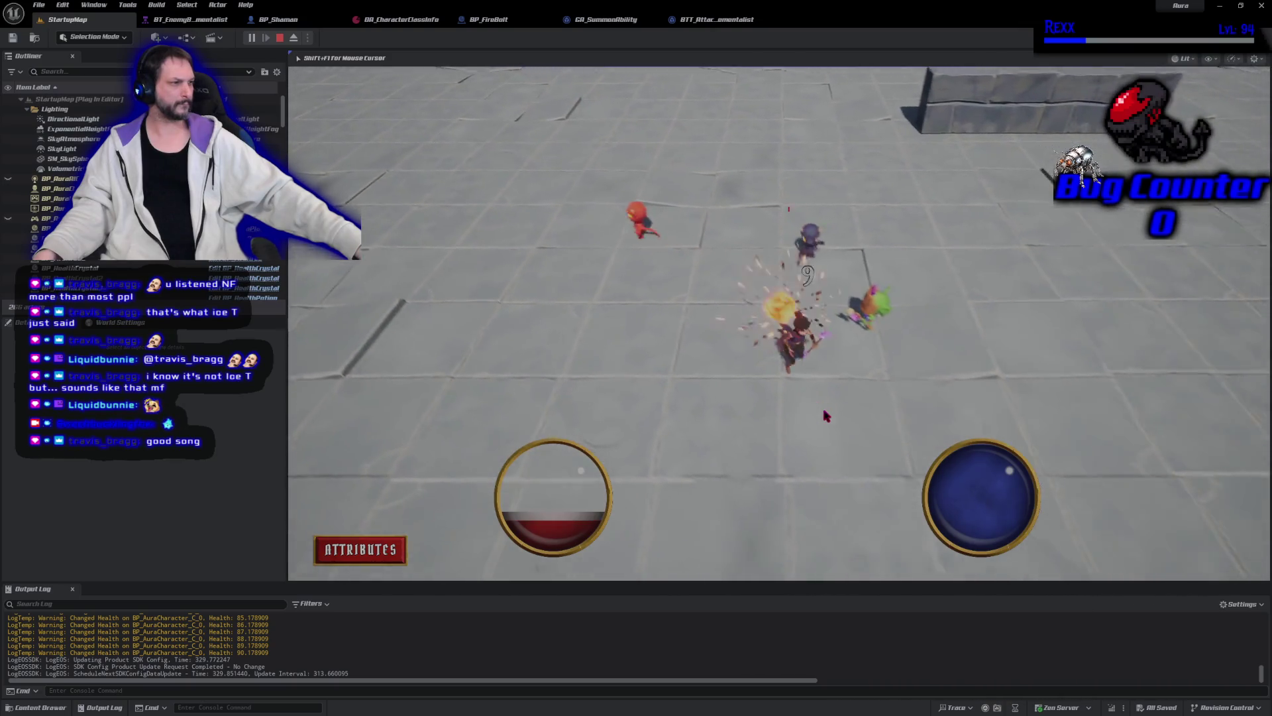
left_click(855, 310)
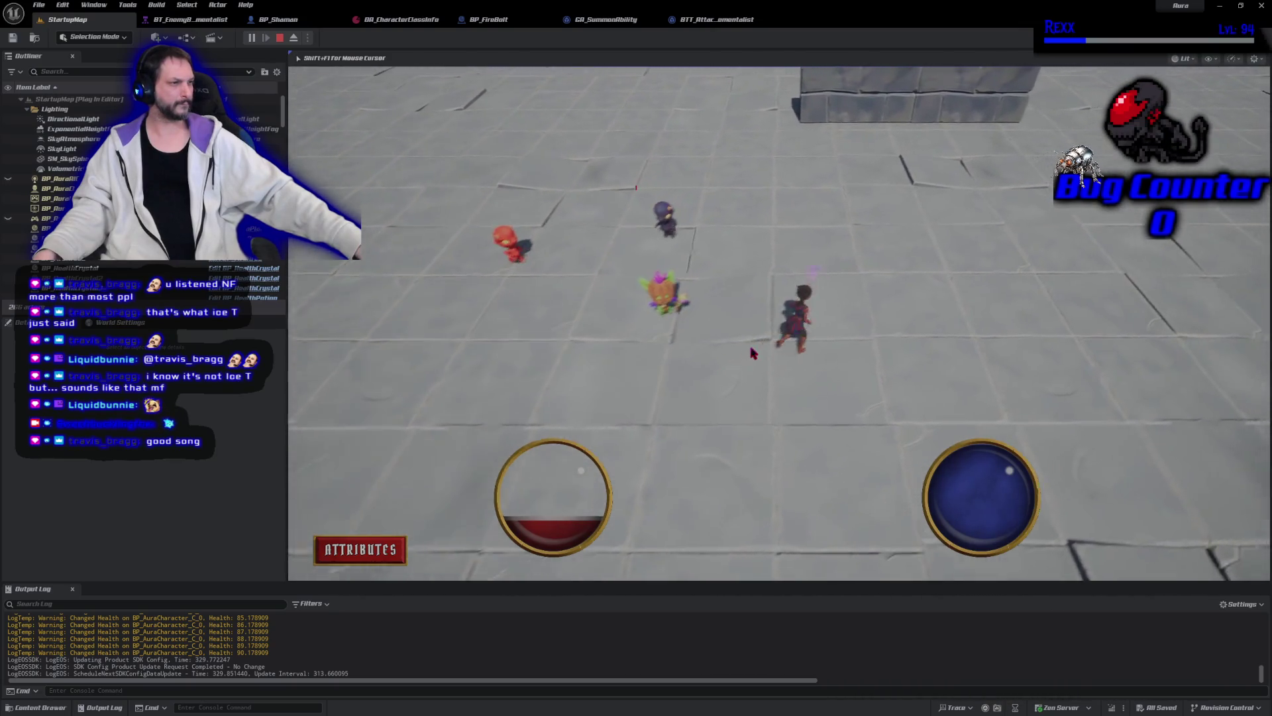
left_click(846, 298)
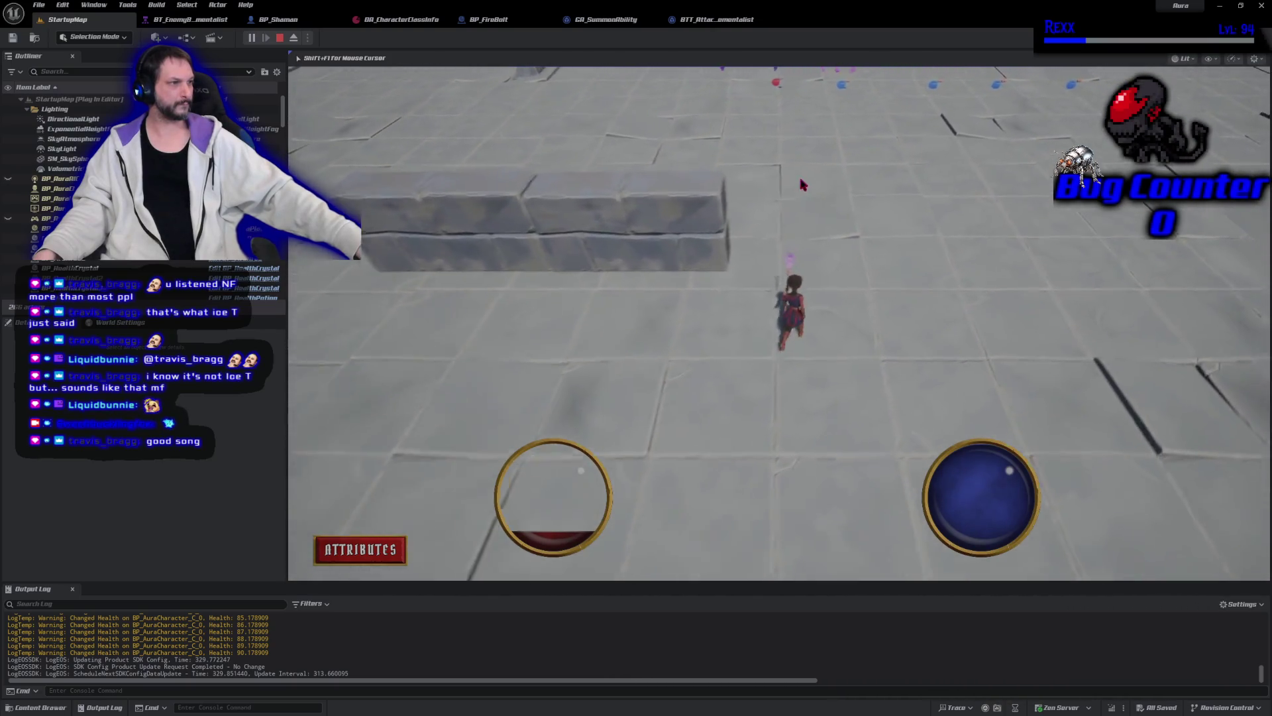
left_click(808, 185)
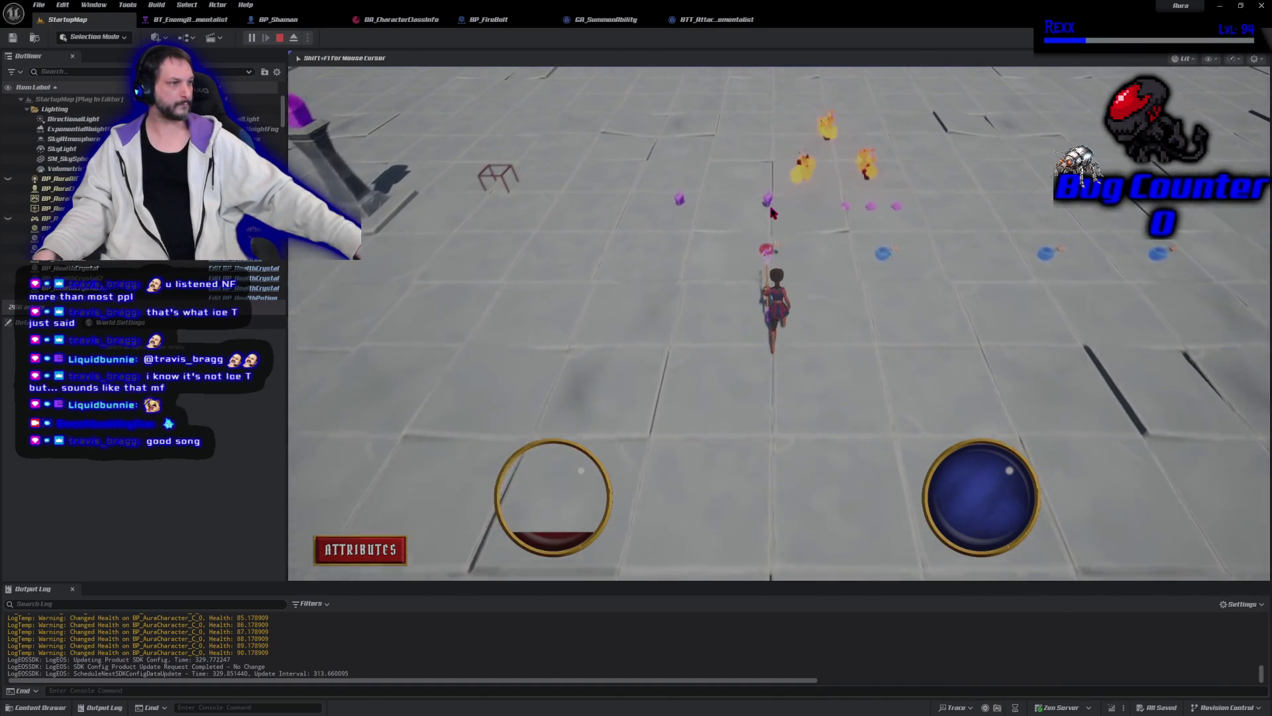
left_click(638, 372)
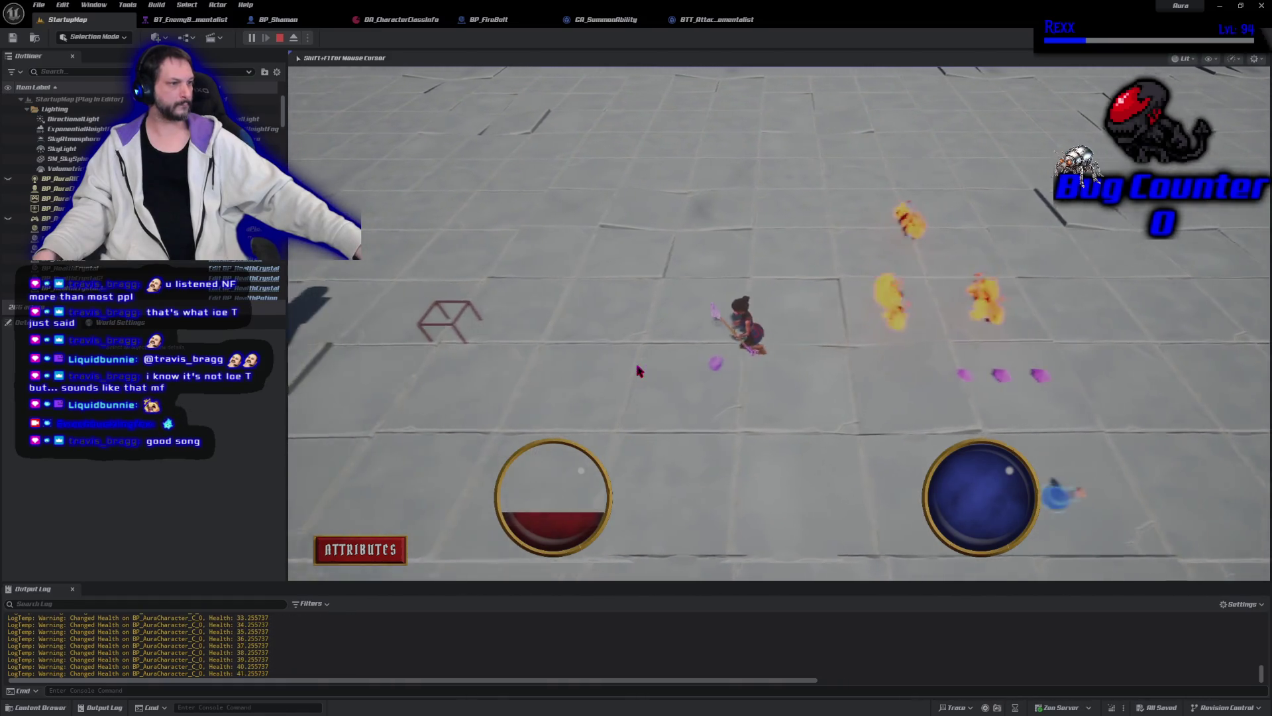
left_click(685, 468)
left_click_drag(689, 468, 761, 493)
left_click(951, 206)
mouse_move(794, 400)
left_mouse_down()
mouse_move(789, 435)
mouse_move(915, 406)
mouse_move(878, 375)
mouse_move(879, 432)
left_mouse_up()
mouse_move(737, 370)
left_mouse_down()
mouse_move(777, 296)
mouse_move(868, 309)
mouse_move(737, 329)
mouse_move(727, 455)
mouse_move(799, 455)
mouse_move(886, 420)
mouse_move(886, 373)
mouse_move(790, 296)
left_mouse_up()
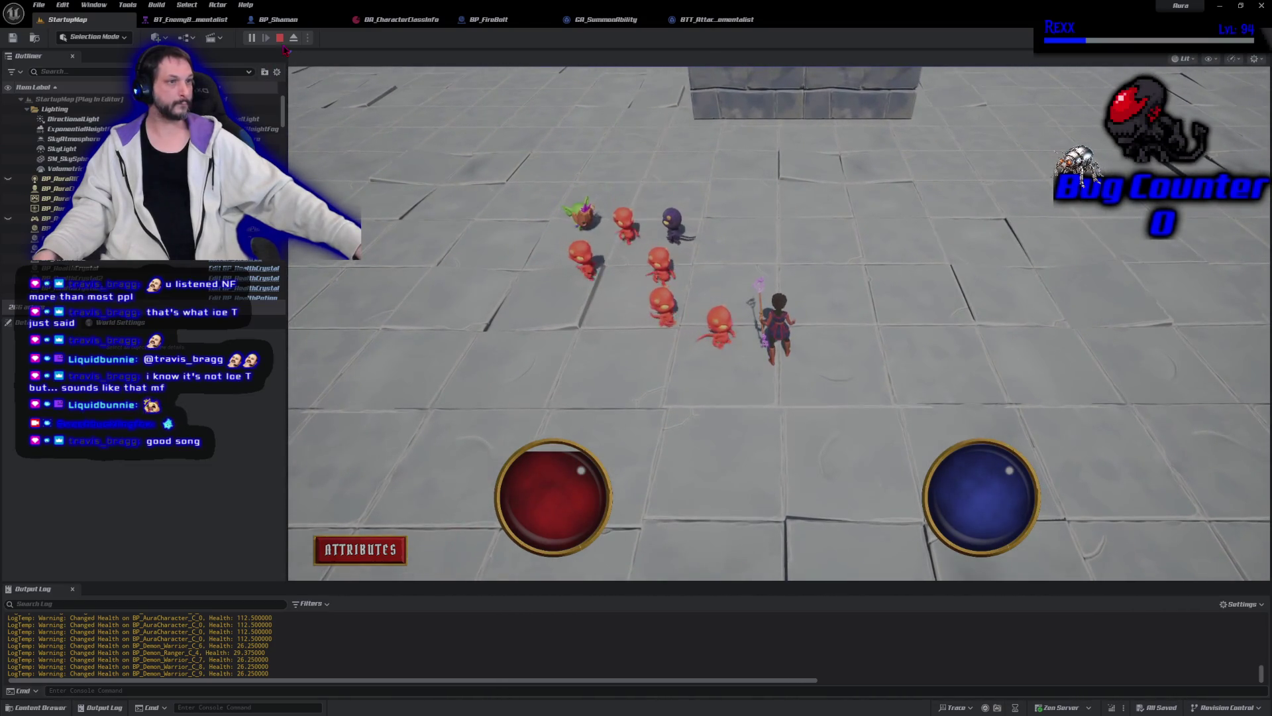
left_click(281, 39)
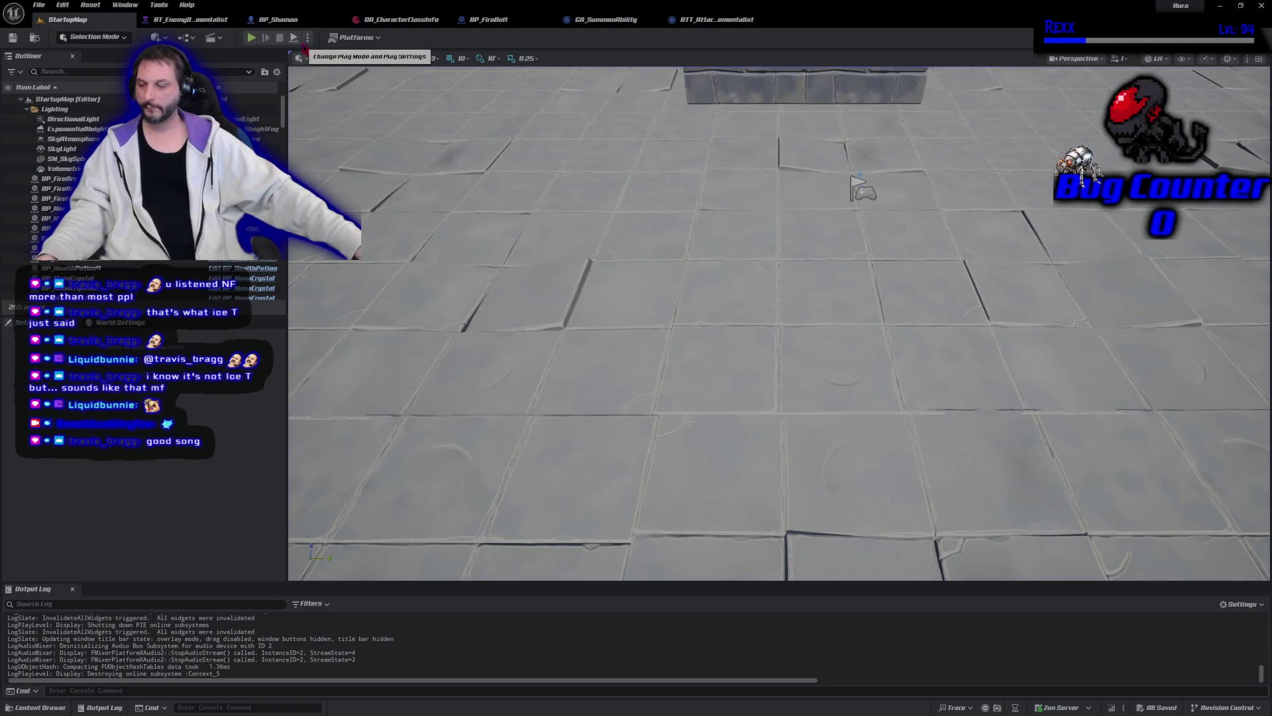
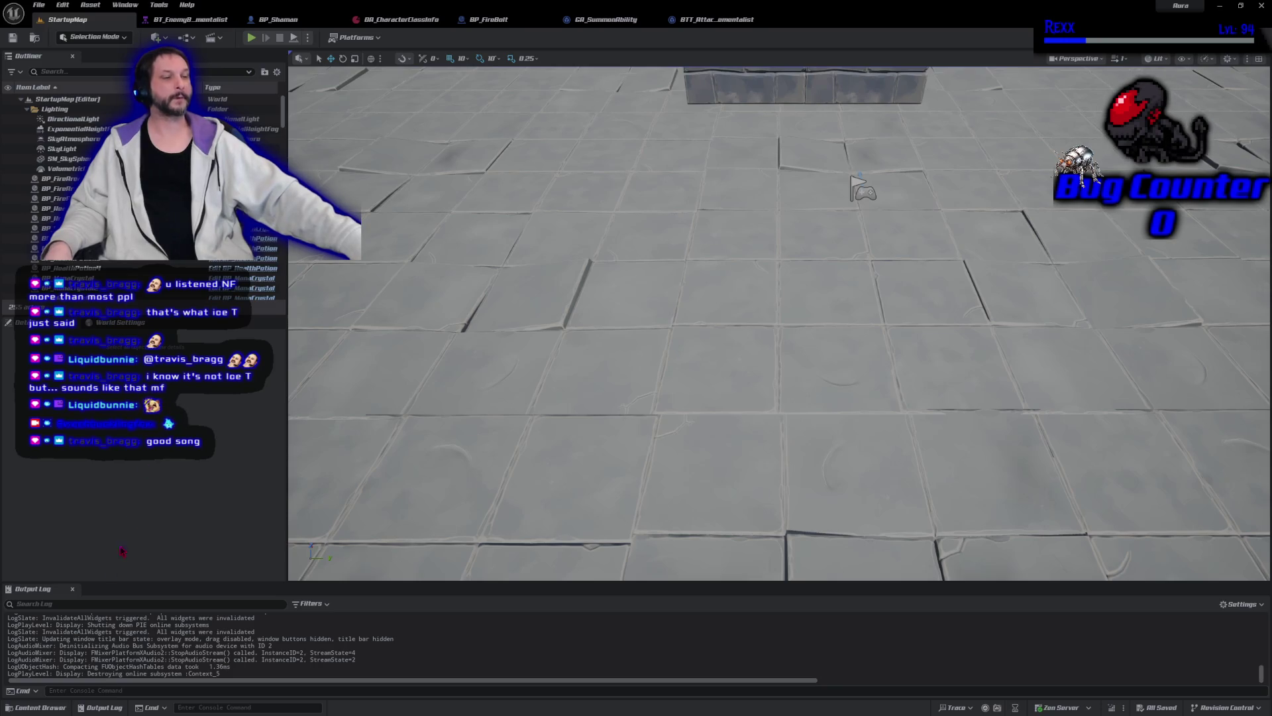
Step: Open BP_SlingshotRock from Blueprints/AbilitySystem/Enemy/Abilities via the Content Drawer
left_click(40, 707)
left_click(40, 707)
left_click(40, 707)
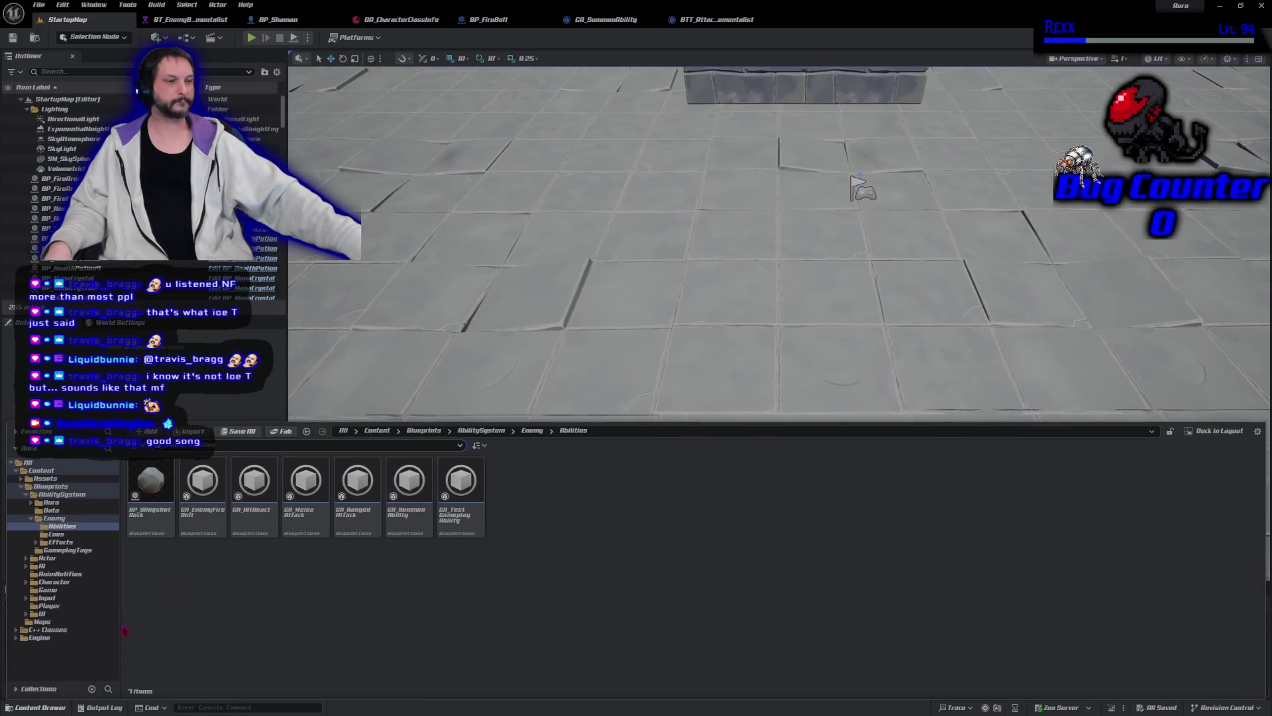
double_click(139, 511)
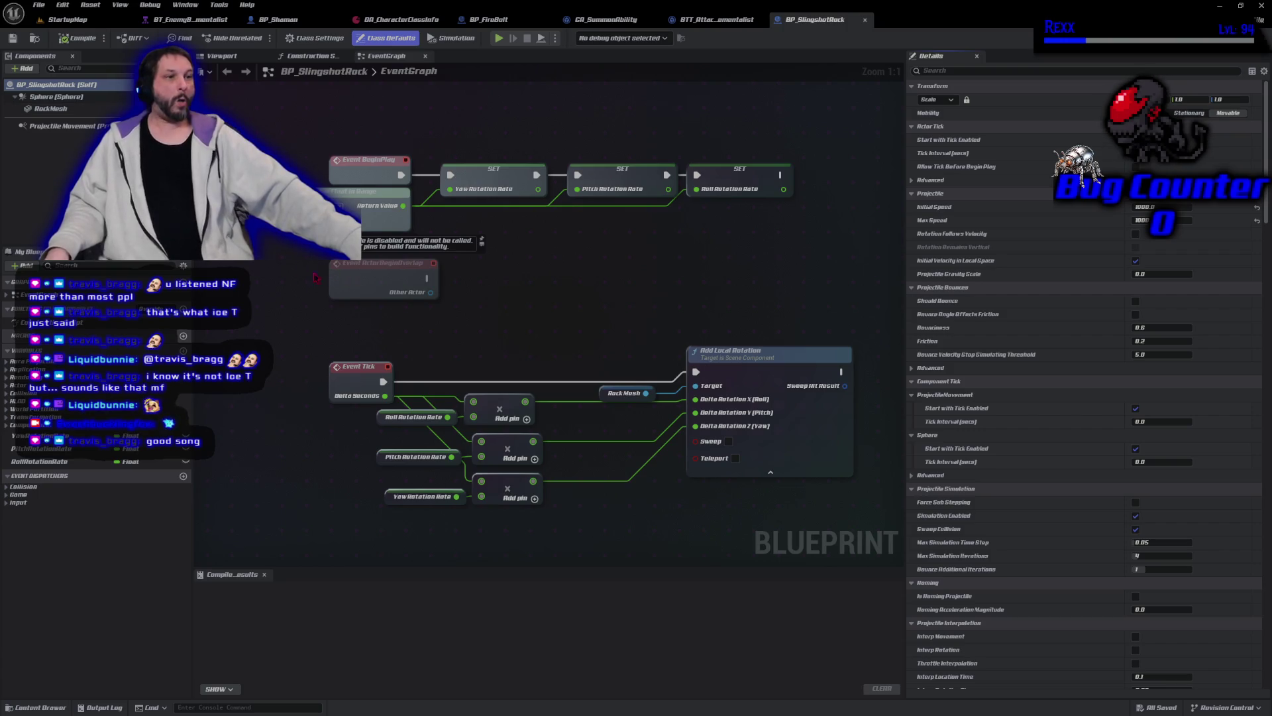
Step: Add a validated get of the Sphere component, wired after the last SET node
mouse_move(53, 97)
left_mouse_down()
mouse_move(829, 147)
mouse_move(699, 133)
mouse_move(761, 141)
mouse_move(822, 178)
left_mouse_up()
right_click(847, 180)
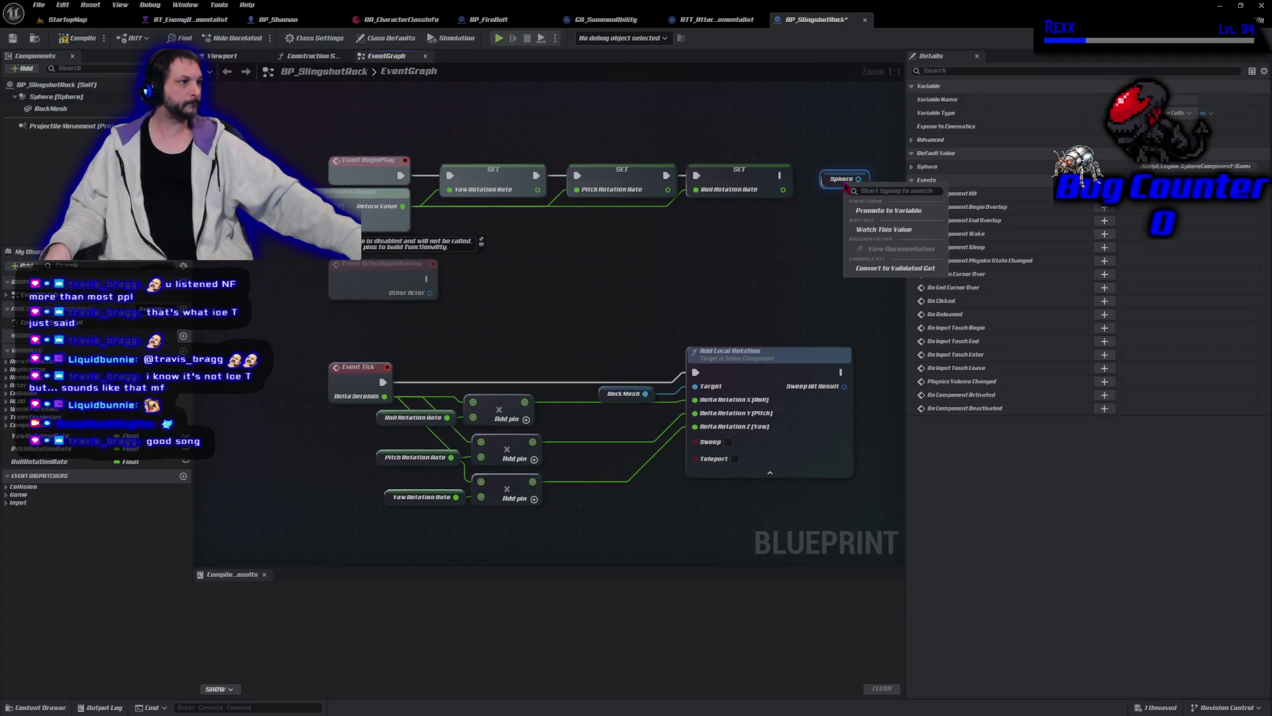
left_click(859, 267)
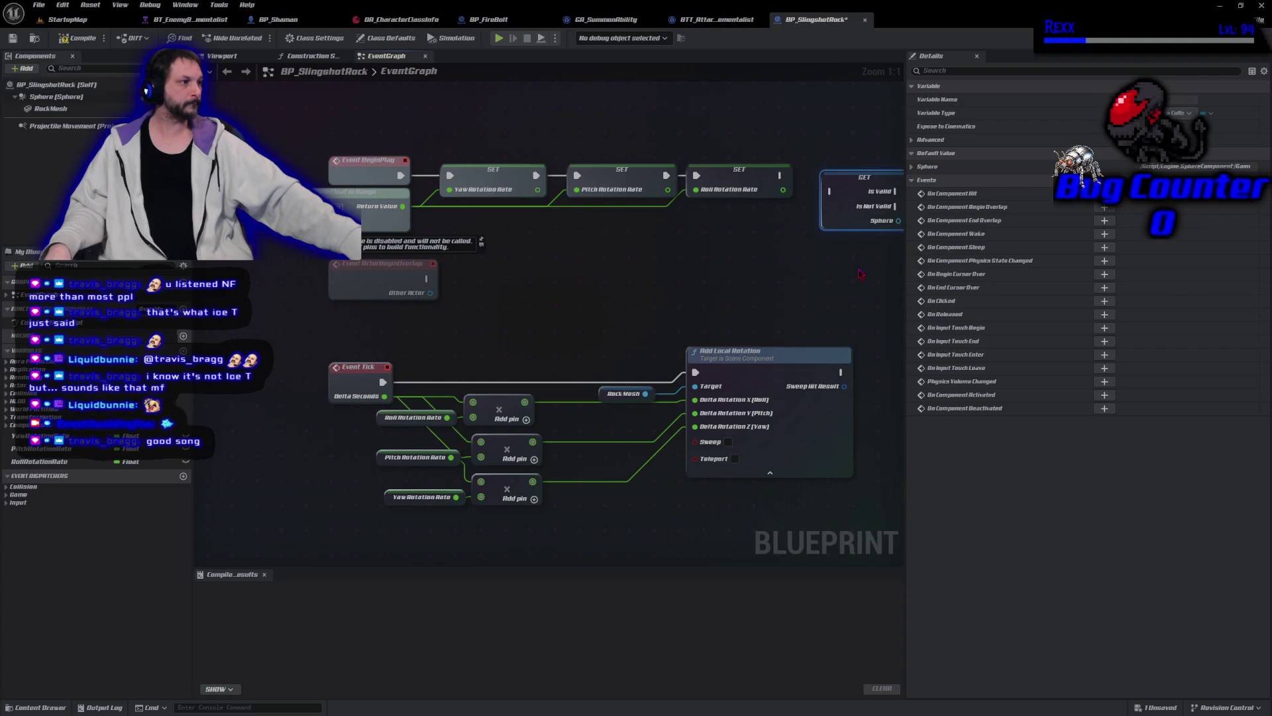
scroll(729, 259, "down", 1)
mouse_move(586, 243)
left_mouse_down()
mouse_move(621, 251)
mouse_move(631, 237)
mouse_move(675, 261)
mouse_move(704, 255)
left_mouse_up()
scroll(627, 230, "up", 1)
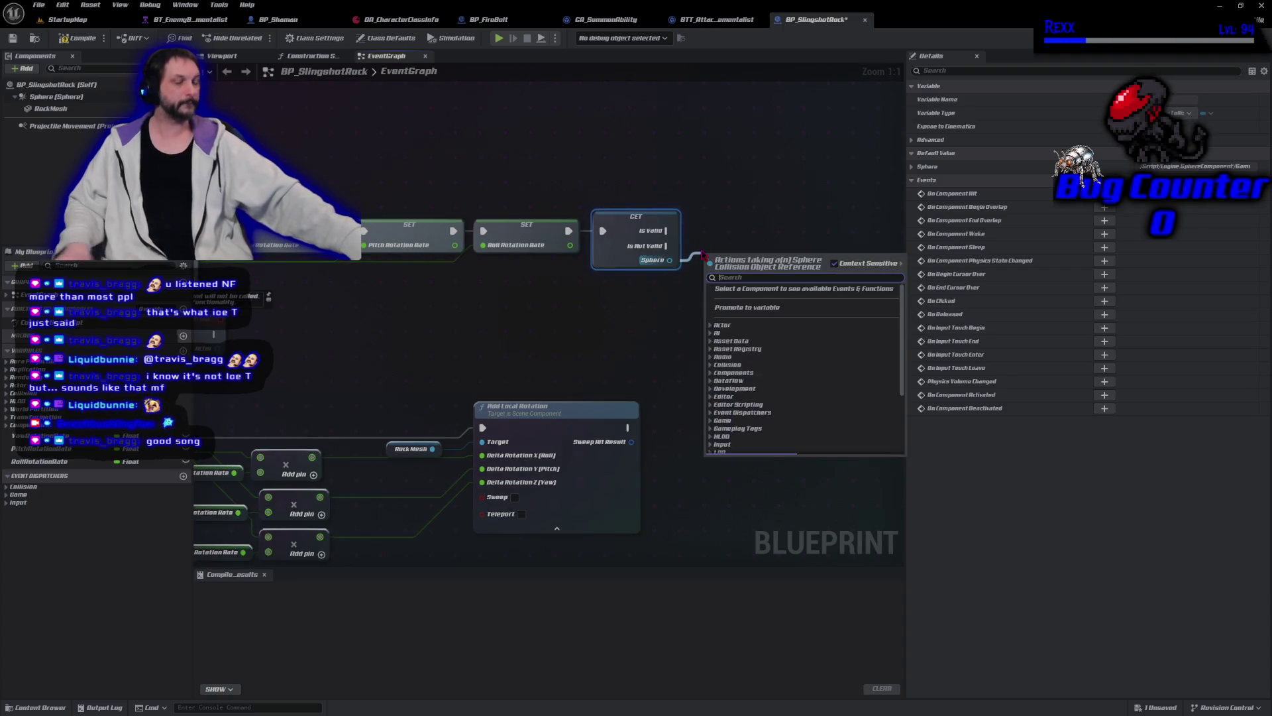
Step: Add a Set Collision Enabled node on Sphere set to Query Only
type("set collision")
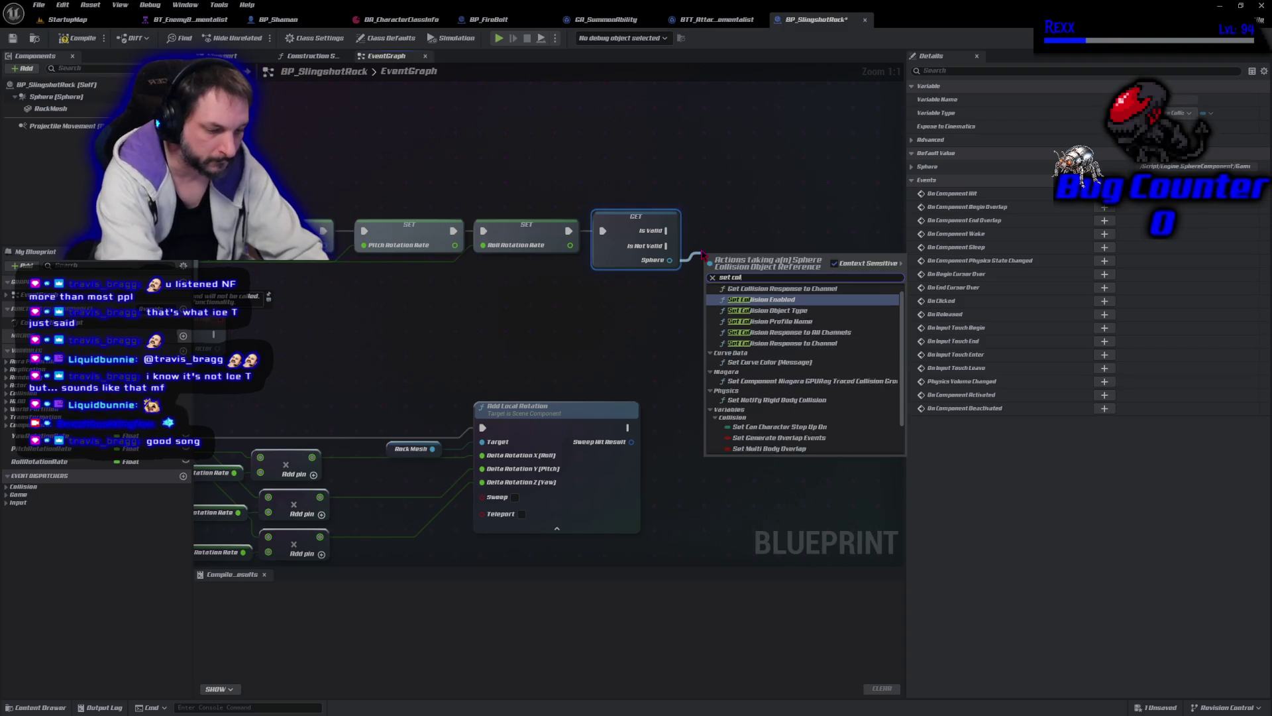
type(" enabled")
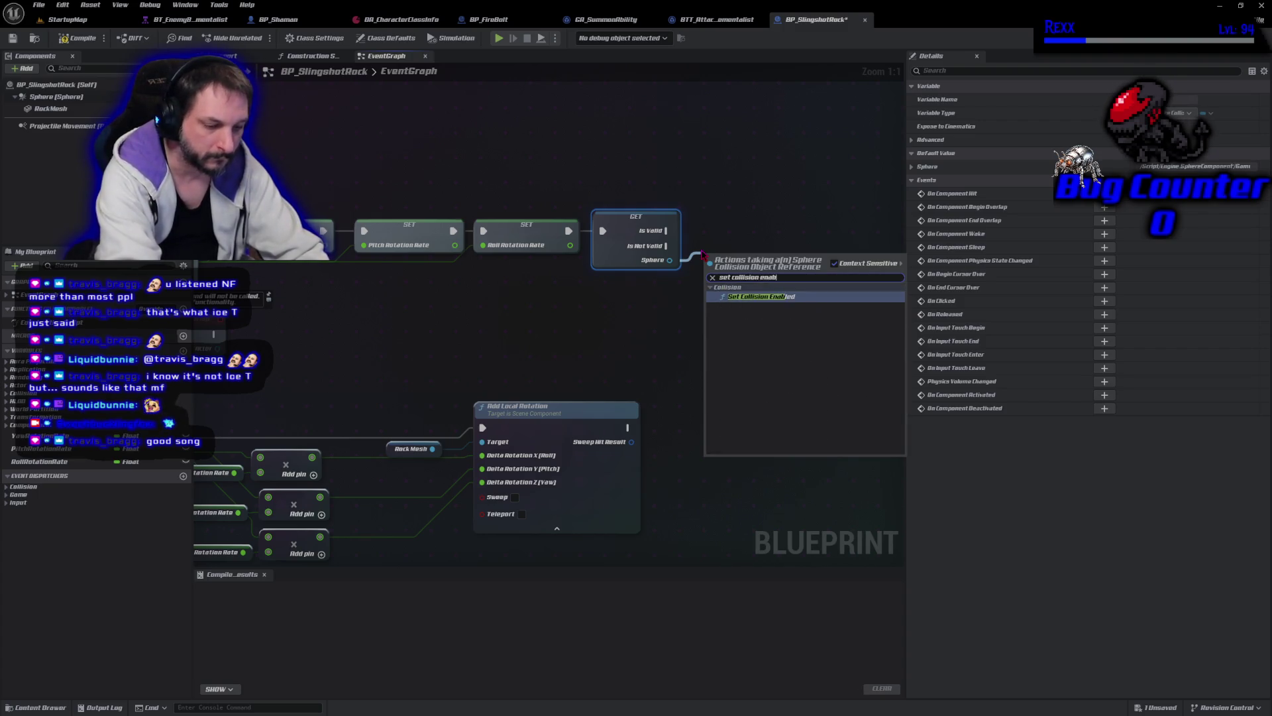
key("Return")
left_click_drag(756, 288, 740, 241)
left_click(742, 266)
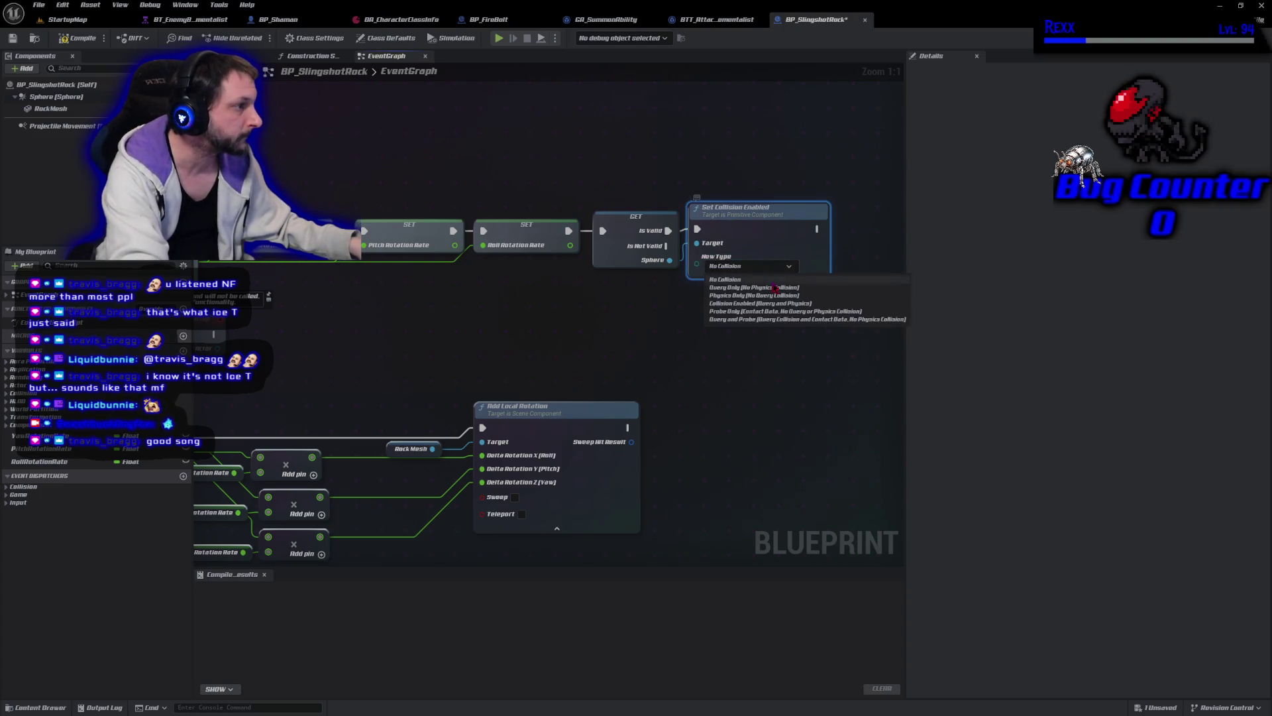
left_click(775, 287)
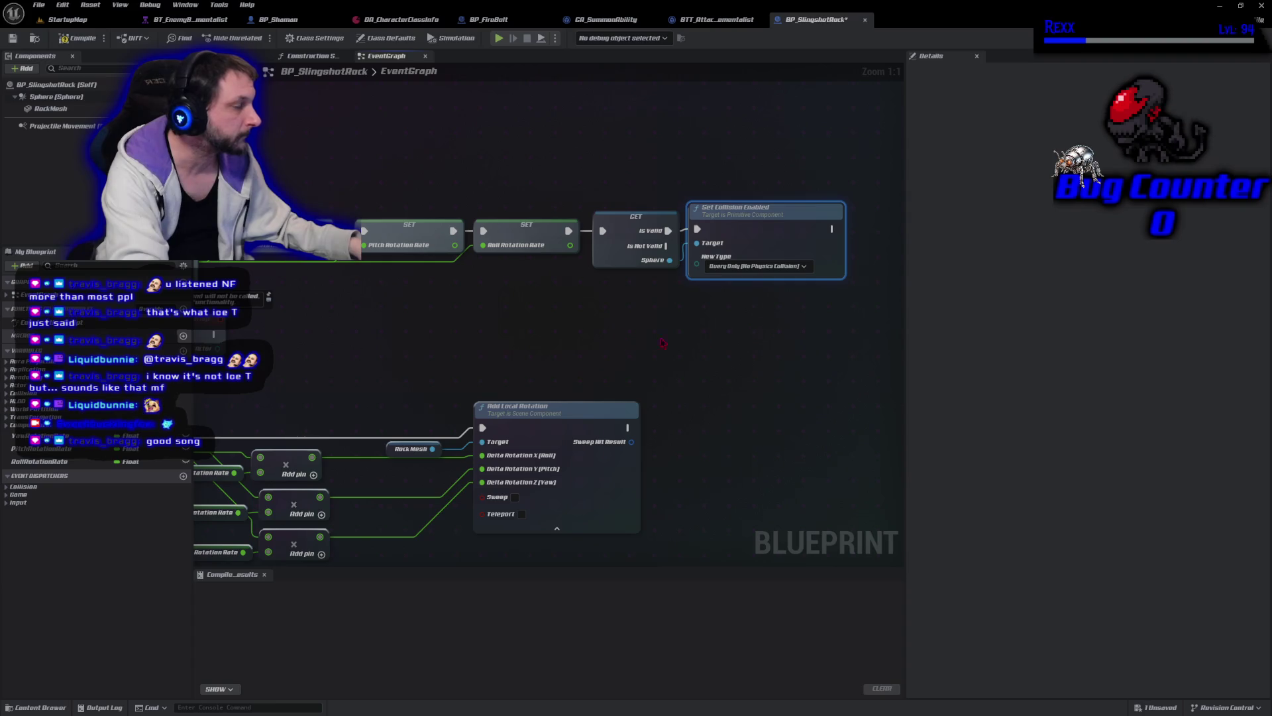
Step: Set the Sphere's default Collision Enabled to No Collision and compile the Blueprint
left_click(56, 96)
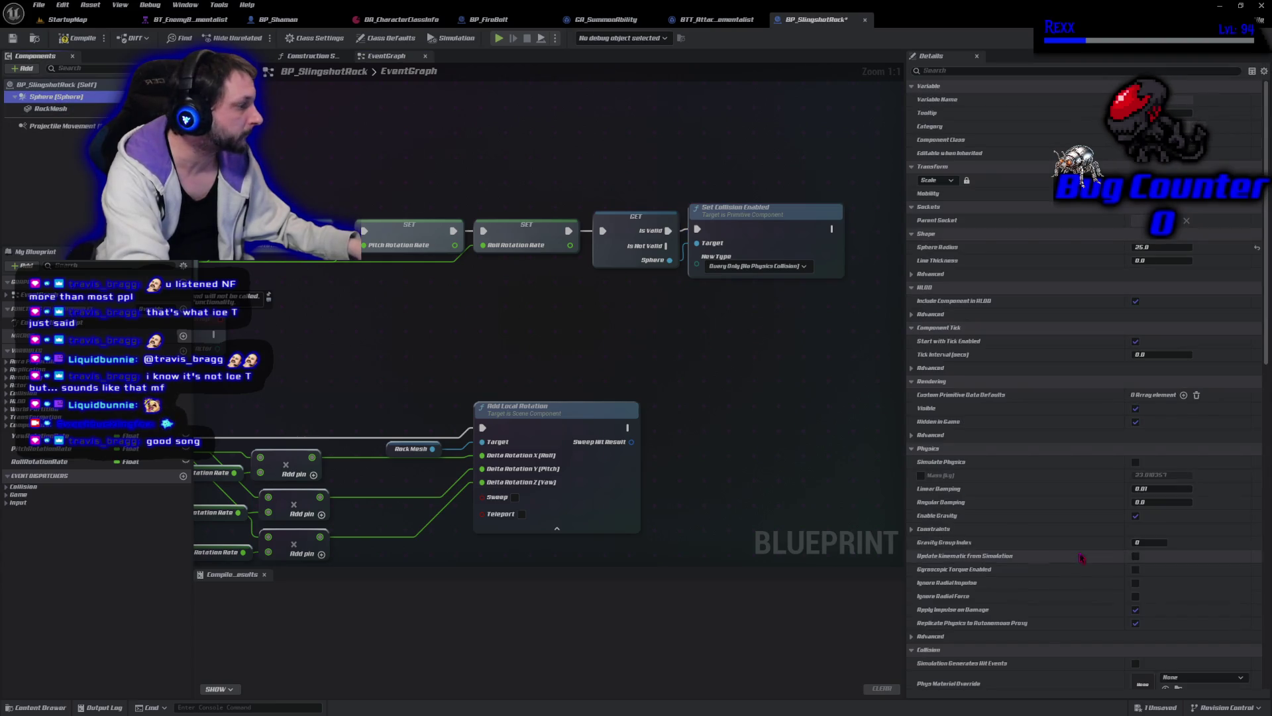
scroll(1136, 607, "down", 3)
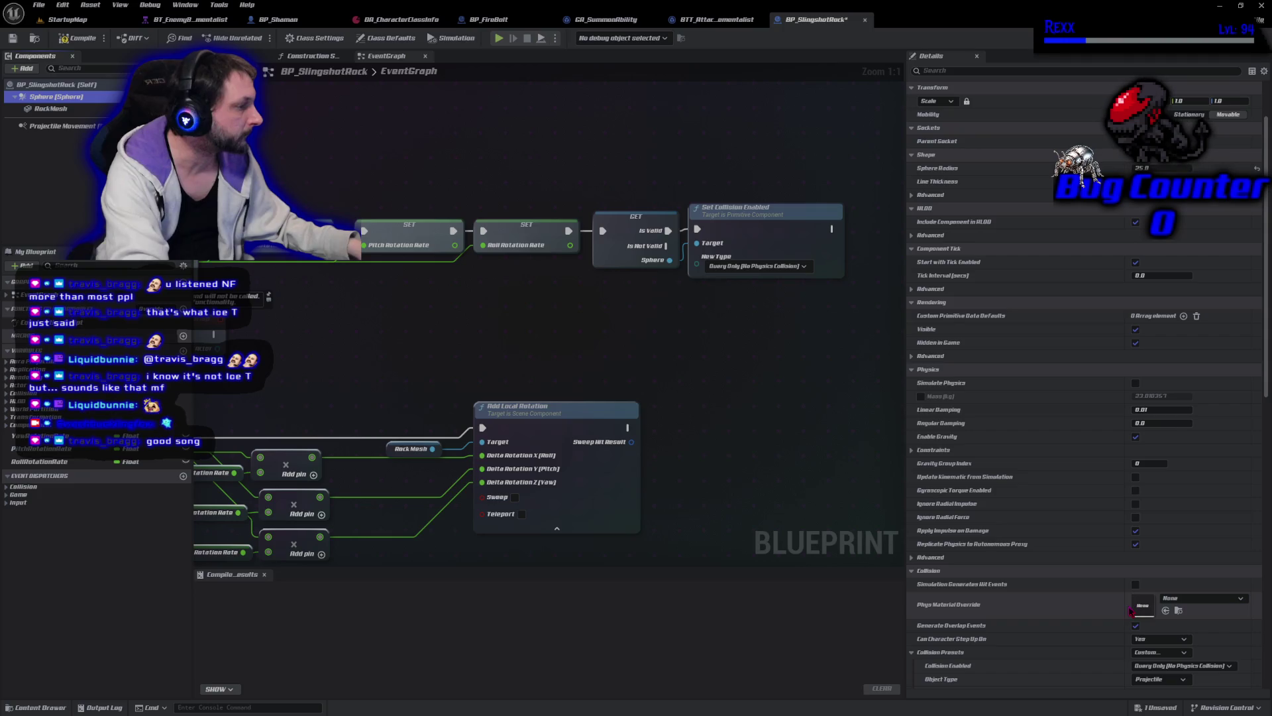
scroll(1135, 597, "down", 6)
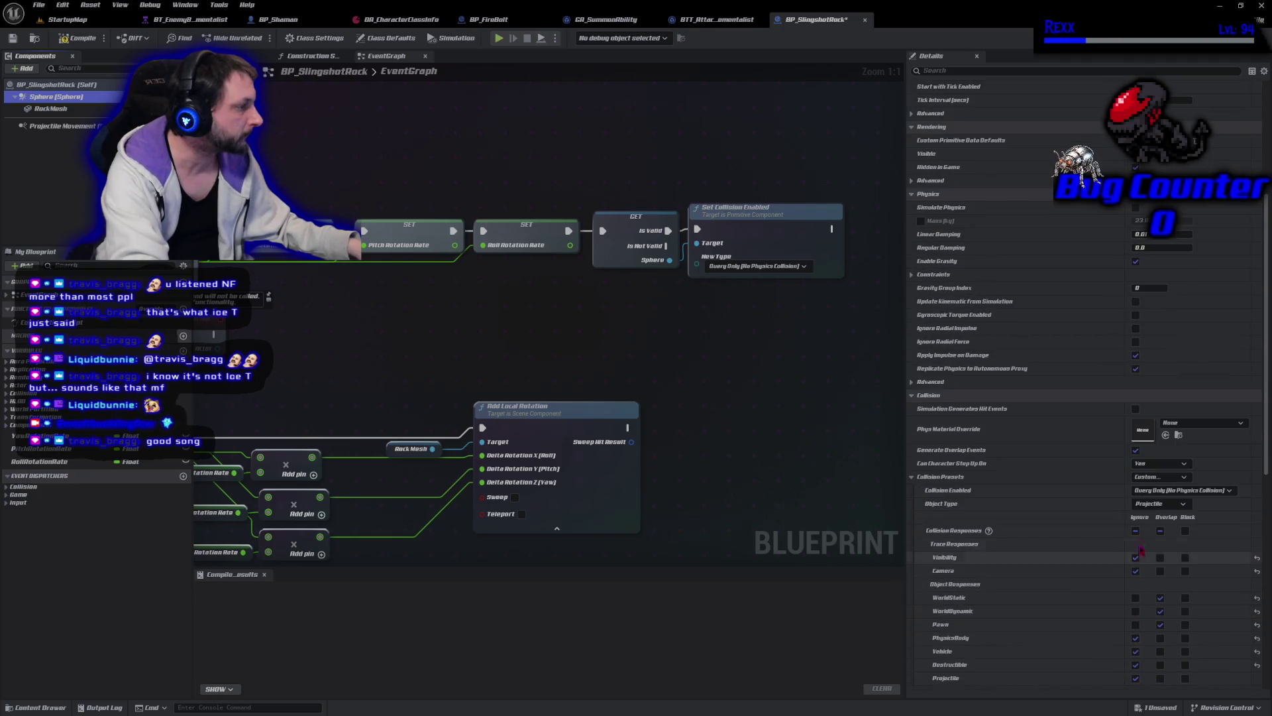
left_click(1166, 490)
left_click(1100, 501)
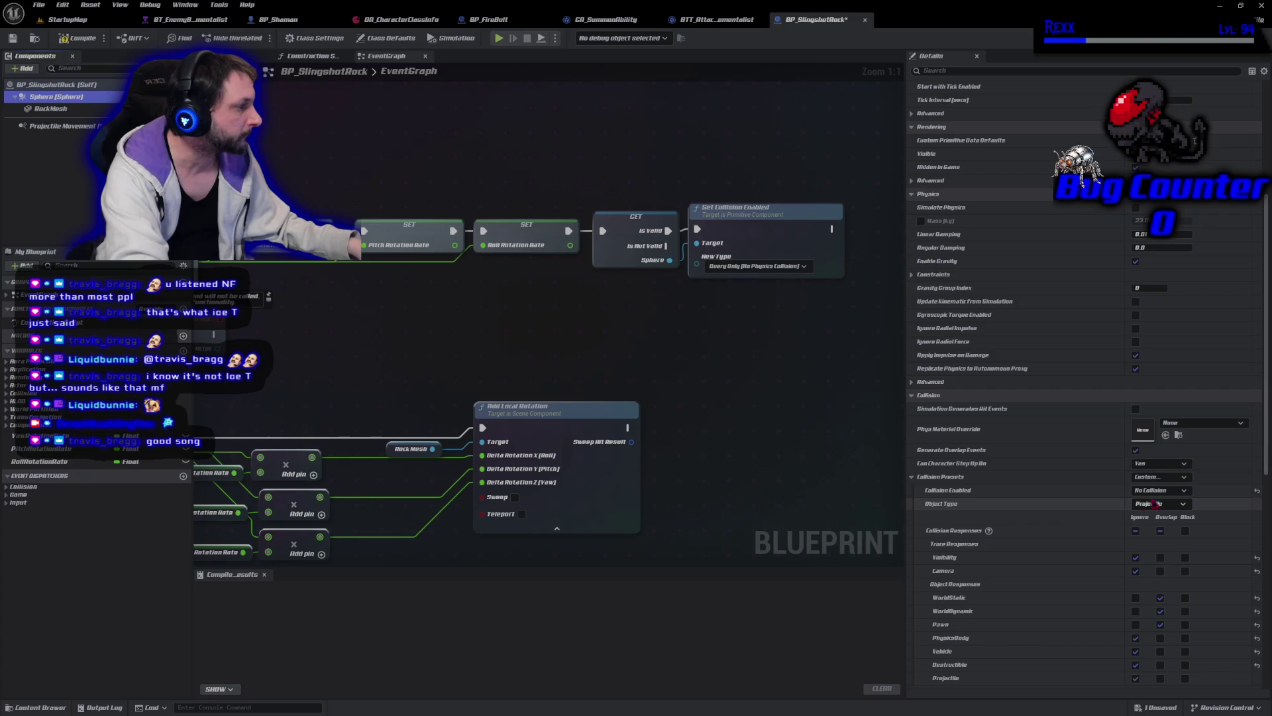
left_click(79, 37)
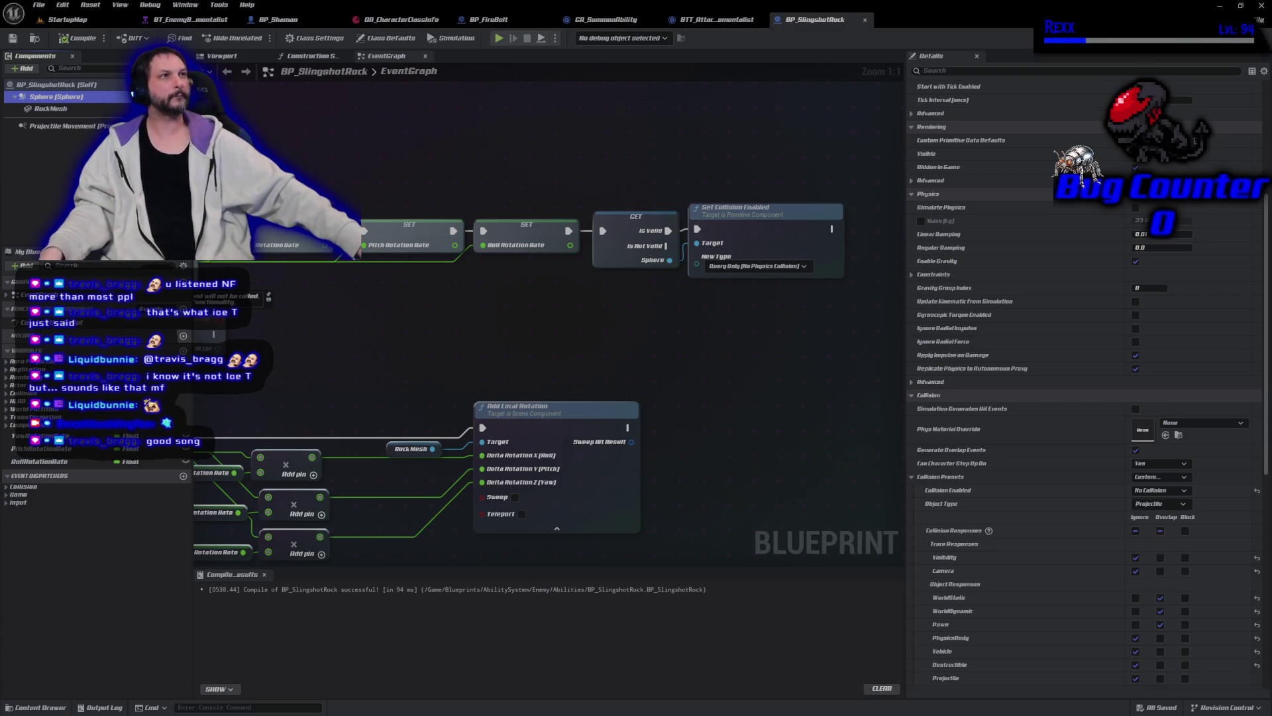
Step: Playtest StartupMap briefly by moving the character, then stop the session
left_click(67, 19)
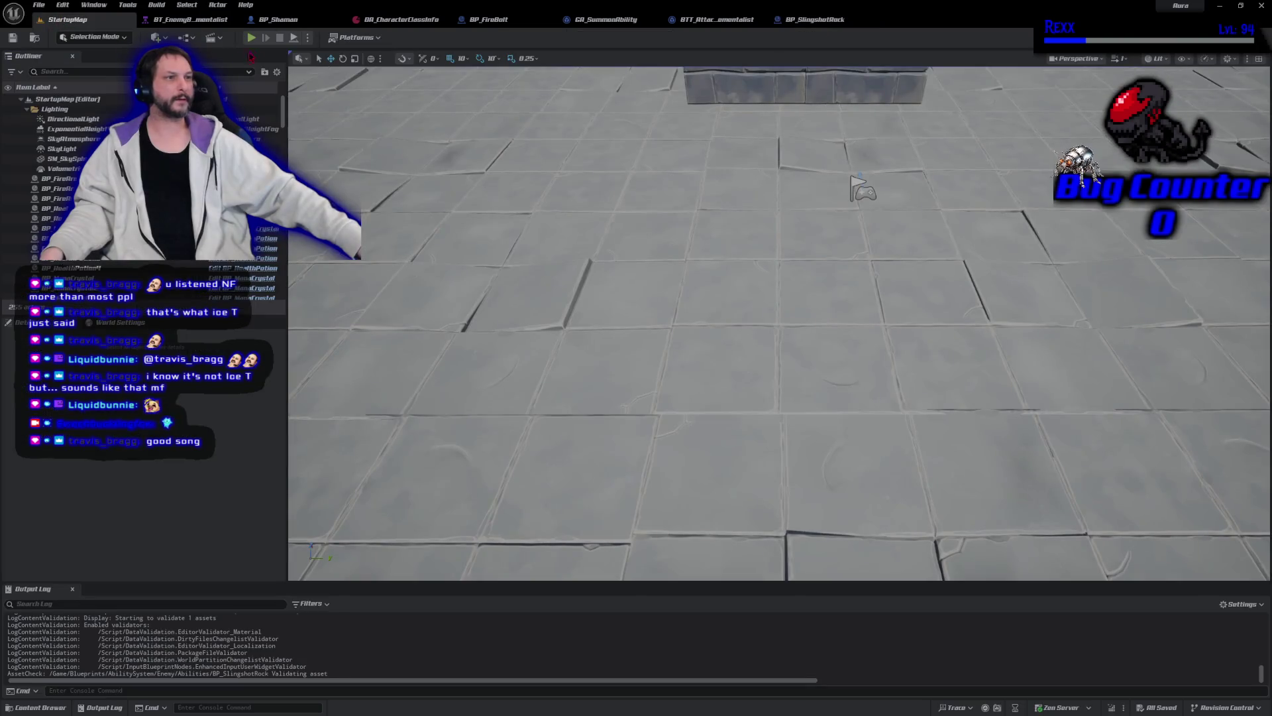
left_click(252, 38)
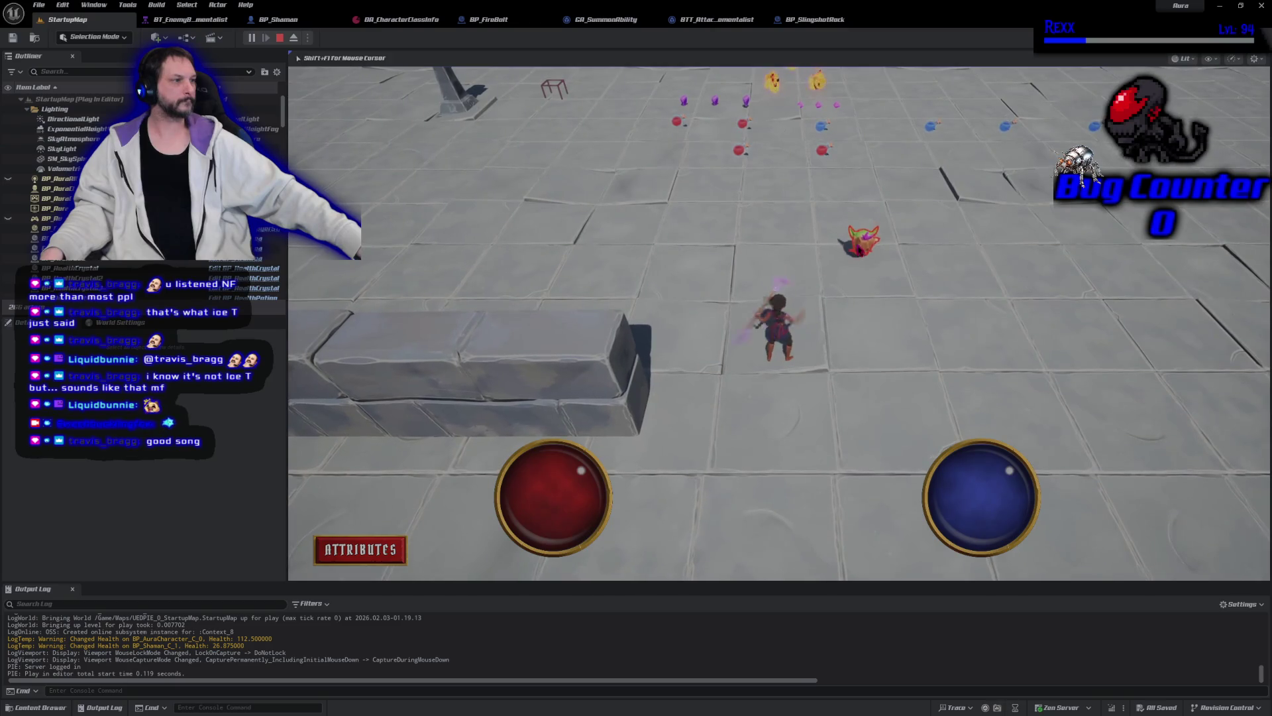
left_click(833, 379)
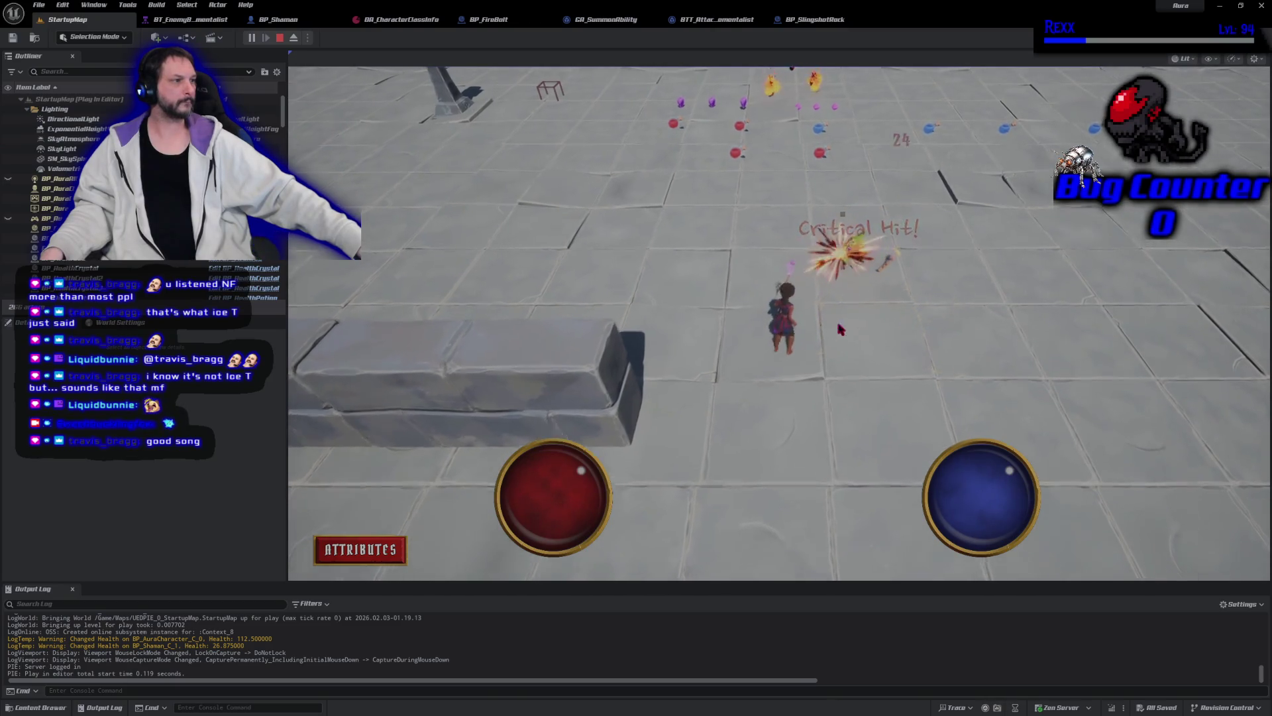
key("shift+F1")
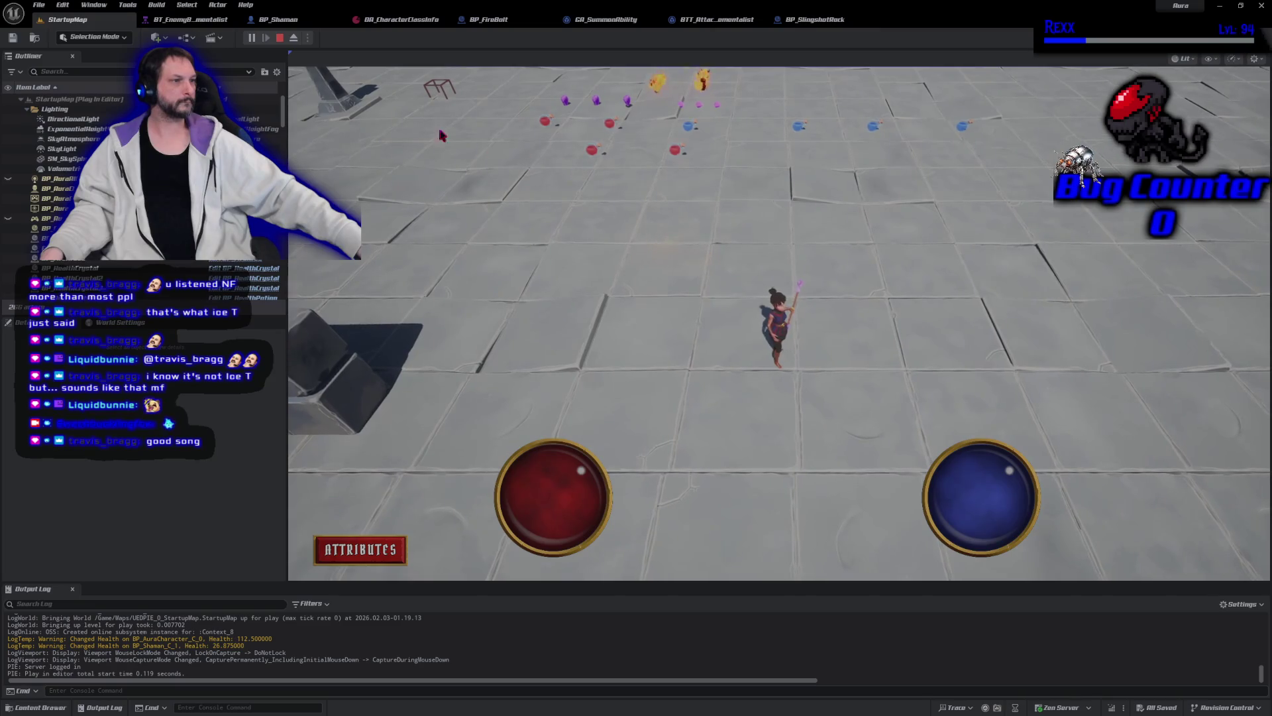
left_click(280, 38)
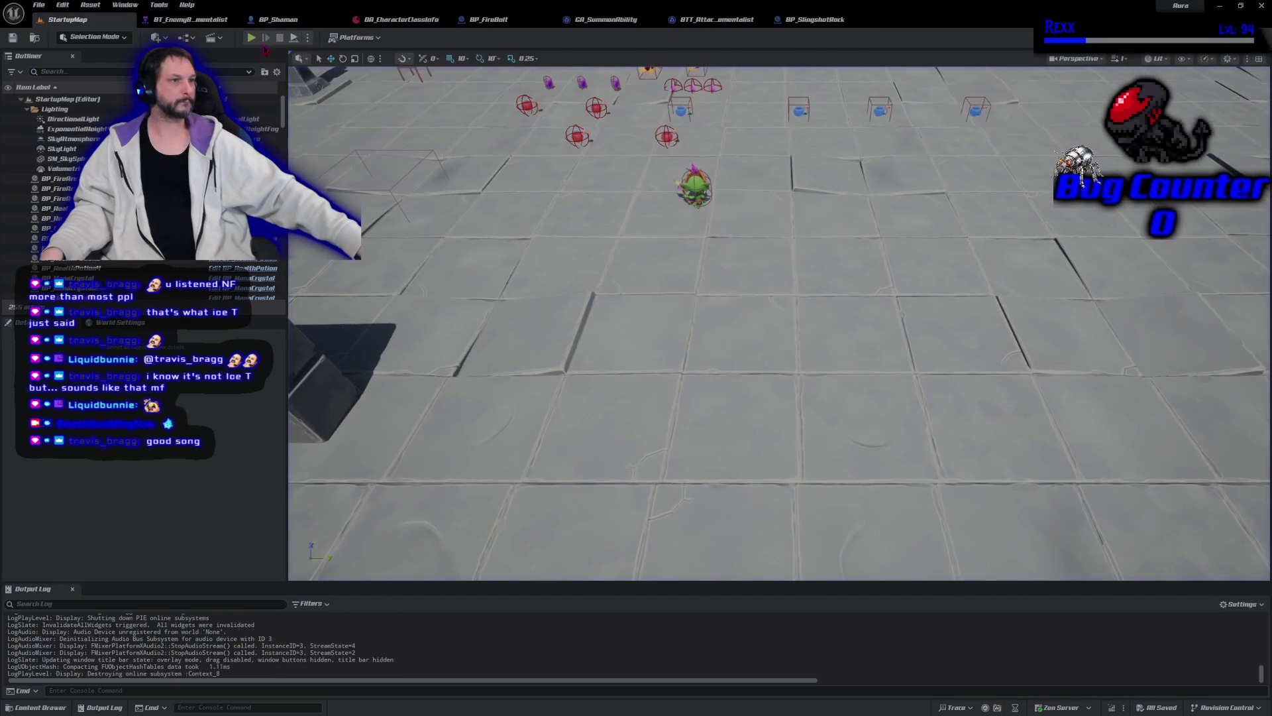
Step: Playtest StartupMap again, casting firebolts at nearby enemies, then stop the session
left_click(252, 38)
left_click(898, 218)
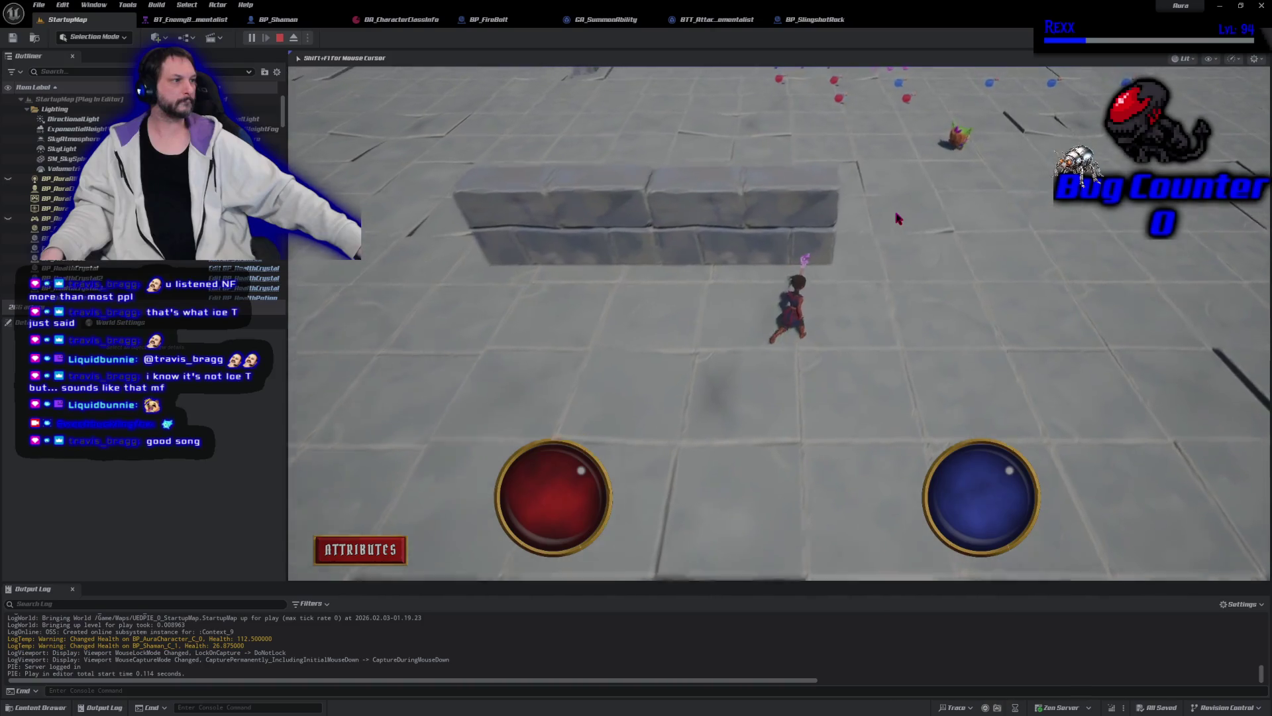
left_click(897, 229)
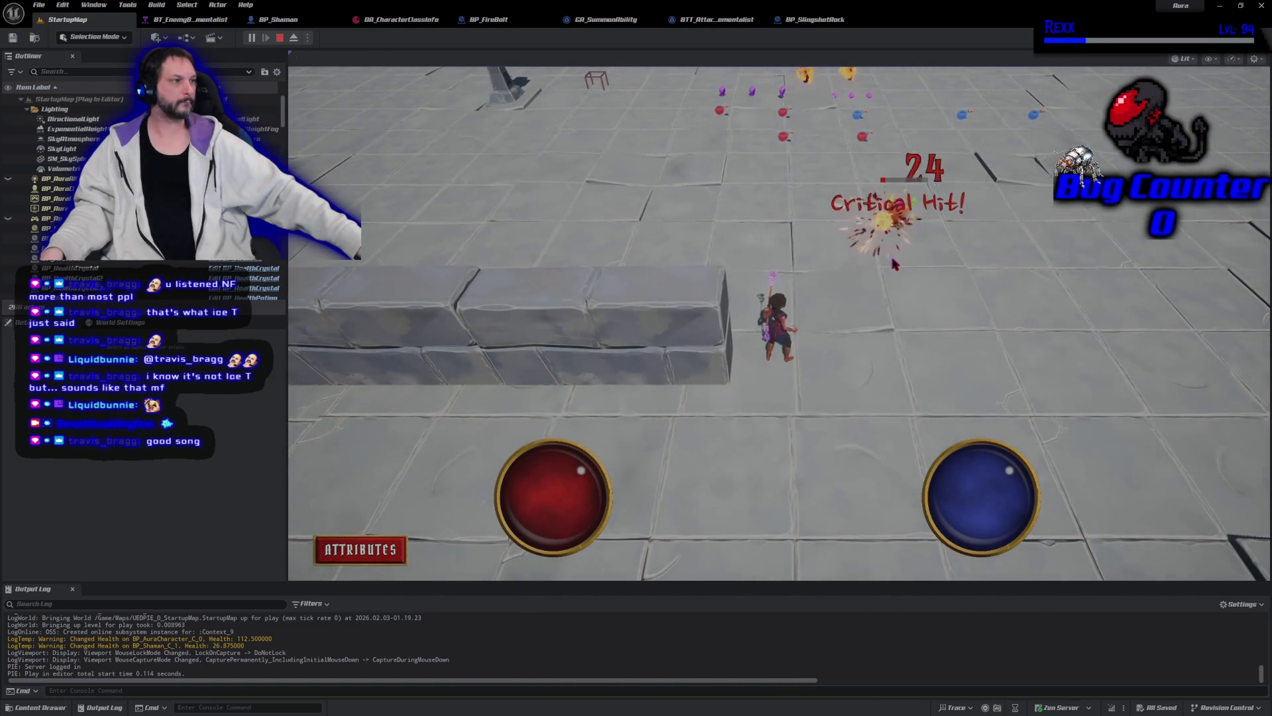
left_click(864, 305)
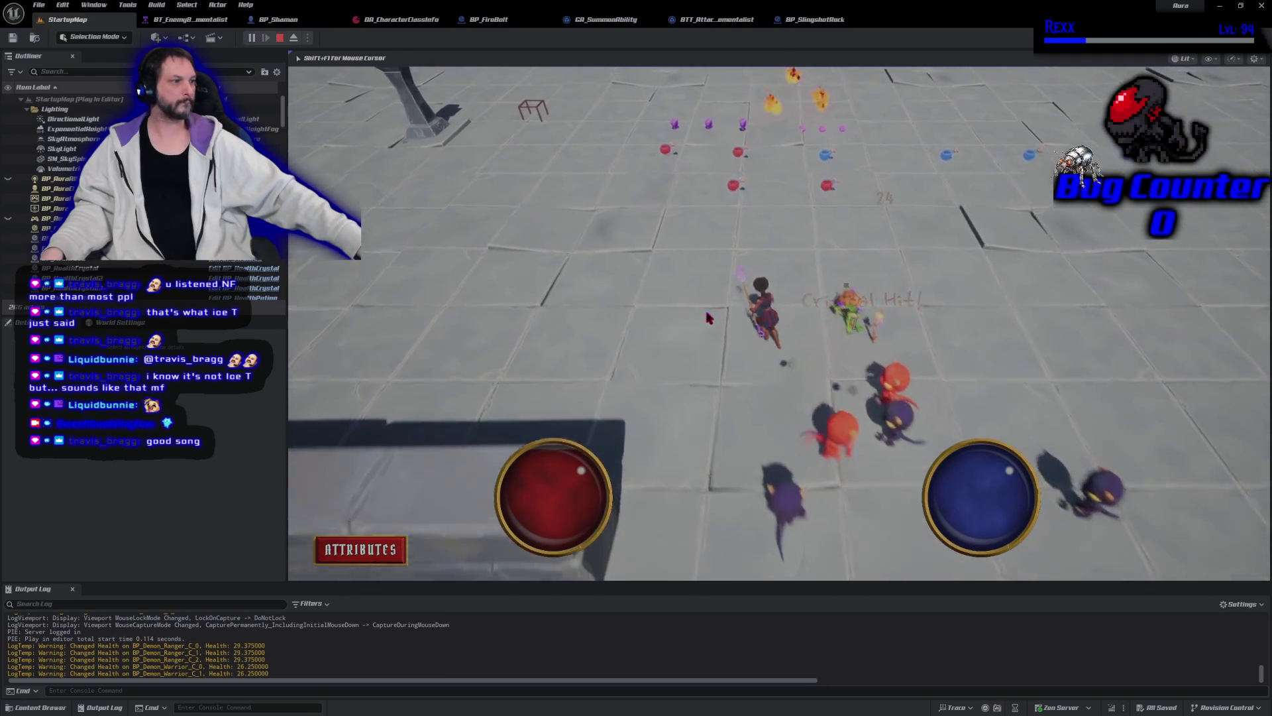
mouse_move(747, 435)
left_mouse_down()
mouse_move(809, 430)
mouse_move(810, 372)
left_mouse_up()
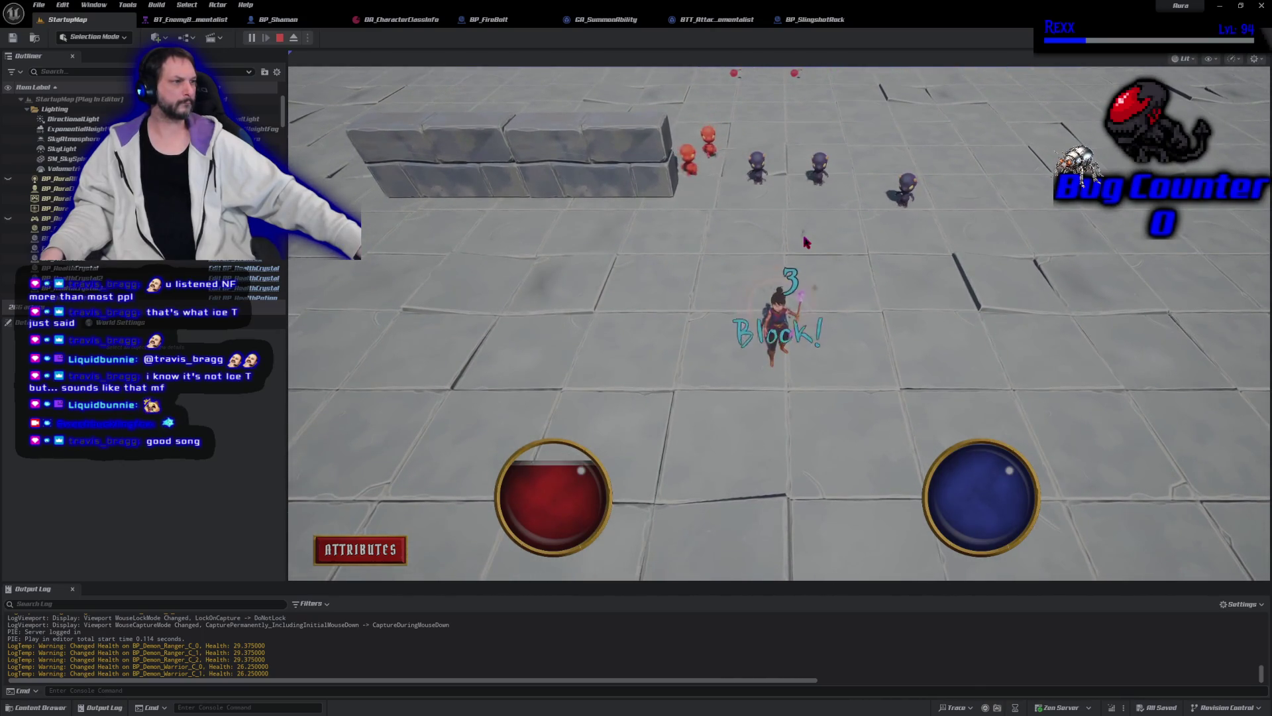
left_click(801, 285)
key("shift+F1")
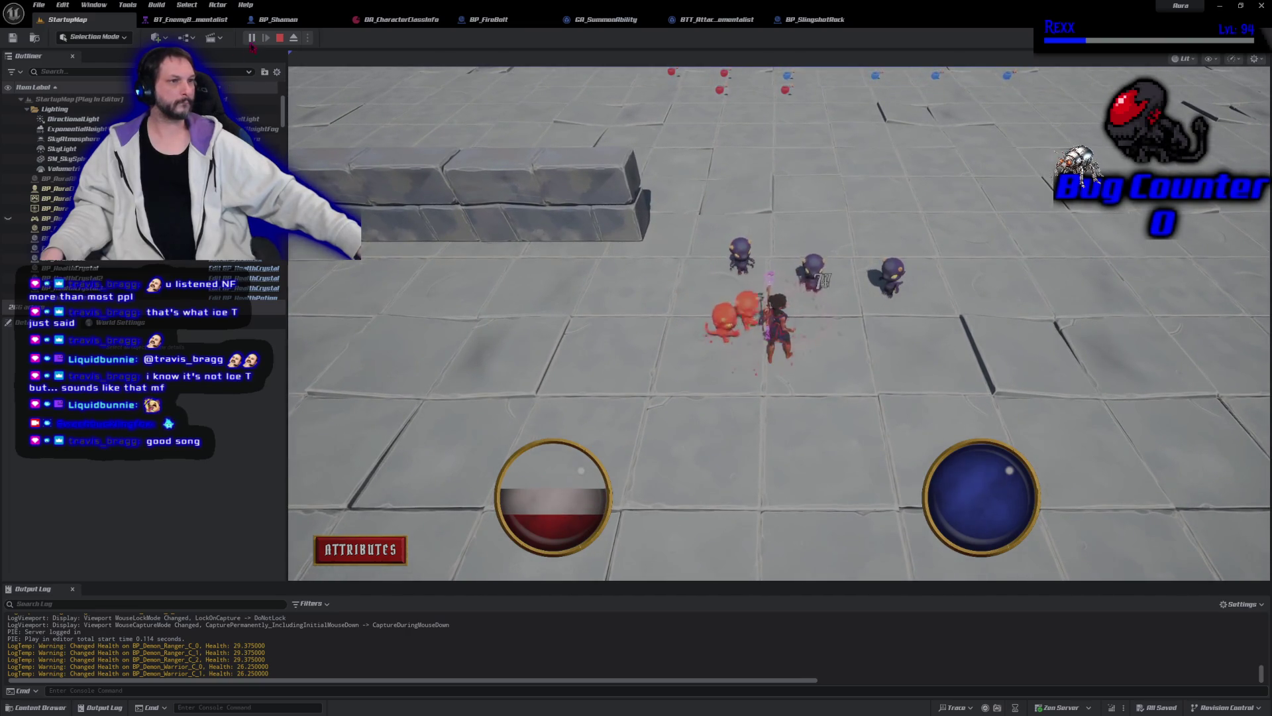
left_click(281, 38)
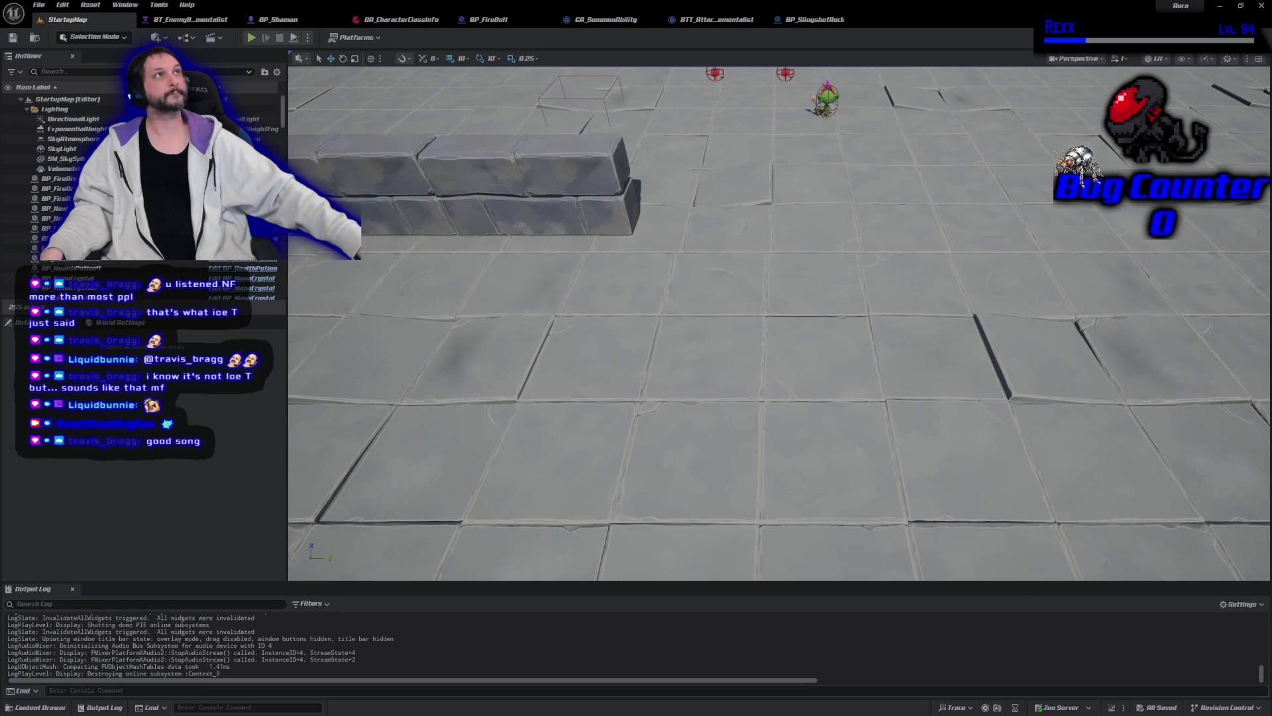
Step: Return to BP_SlingshotRock and zoom the EventGraph out to see all nodes
left_click(815, 19)
scroll(673, 360, "down", 4)
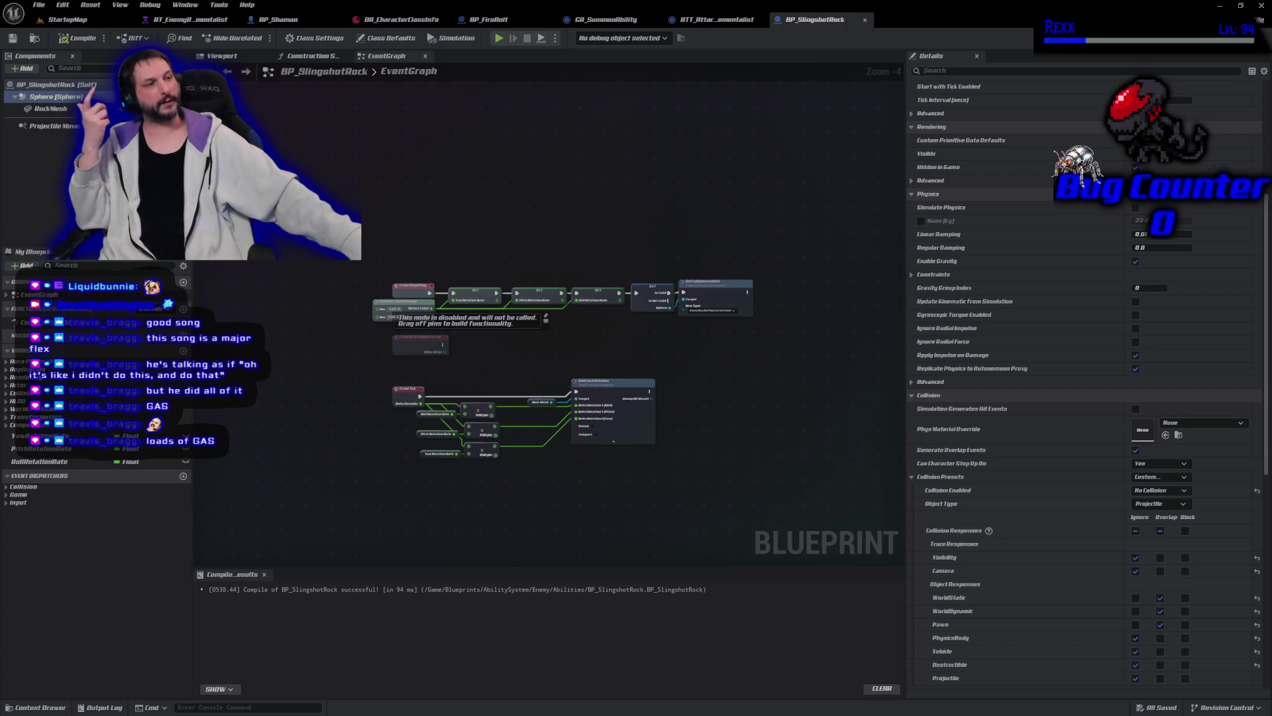
Step: Playtest StartupMap, running the character around the demons, then exit with Esc back to BP_SlingshotRock
left_click(68, 20)
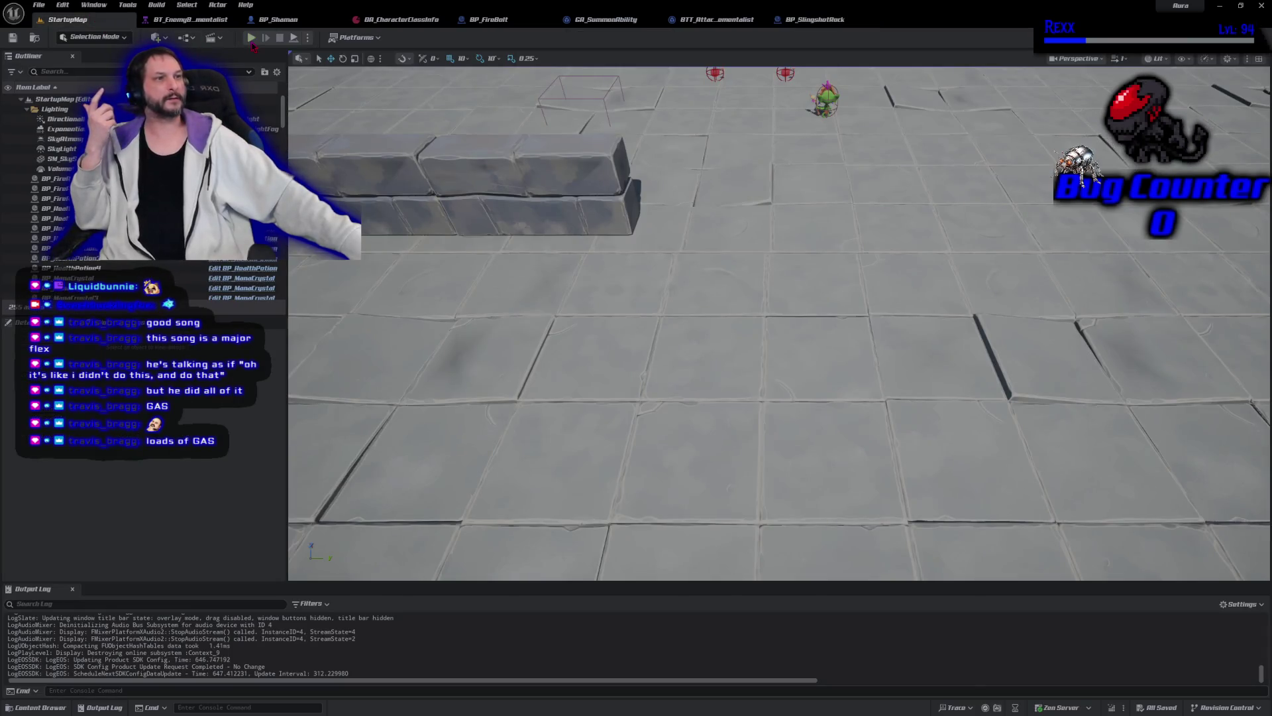
left_click(251, 38)
left_click(981, 169)
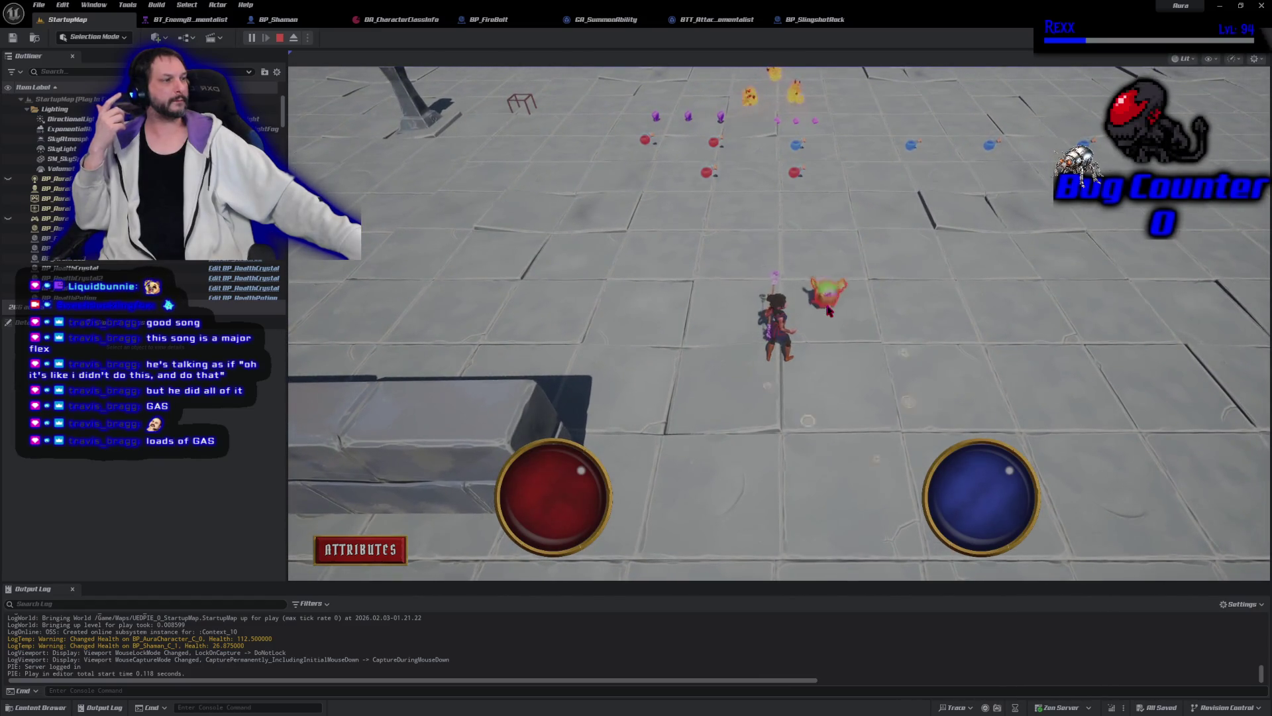
left_click(837, 395)
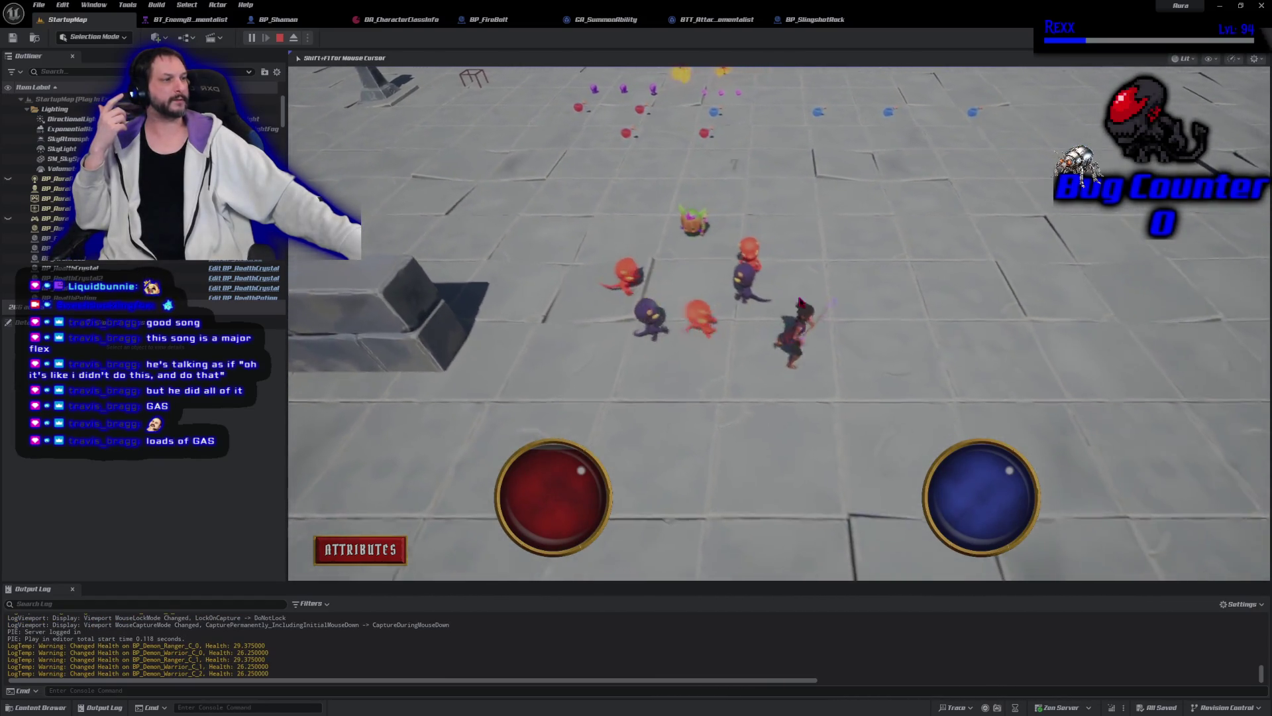
left_click(798, 461)
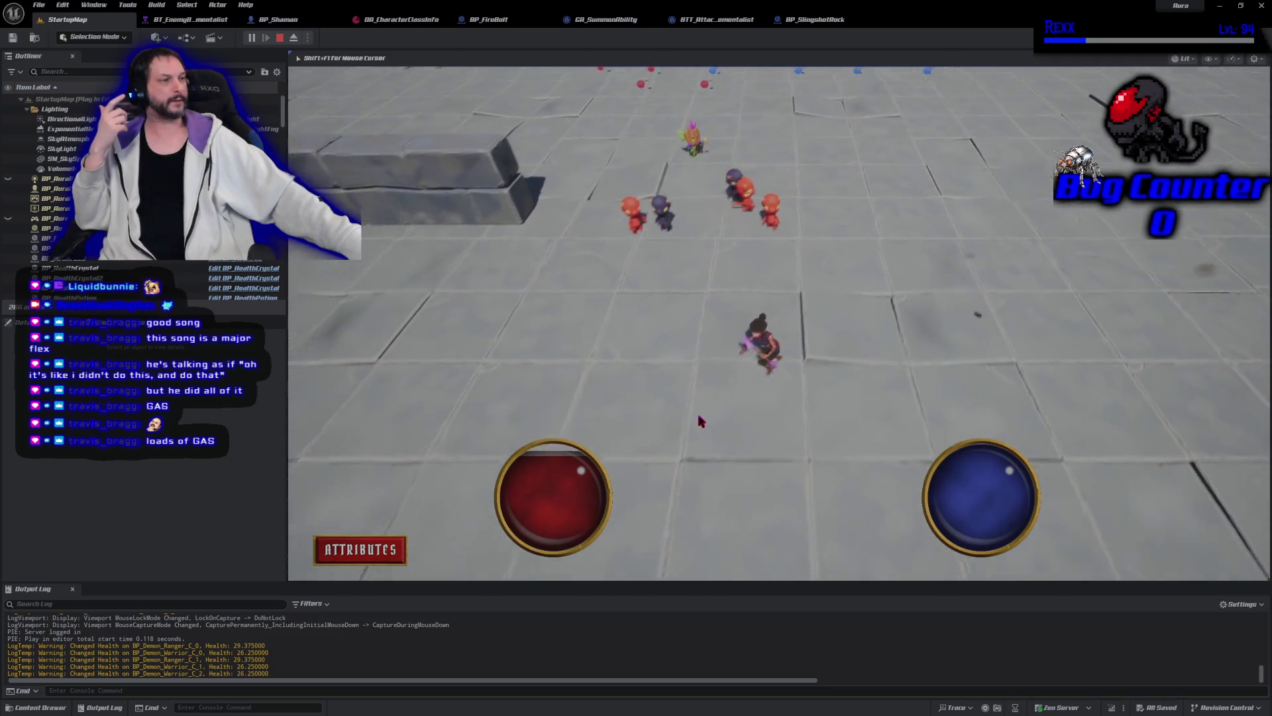
left_click(772, 280)
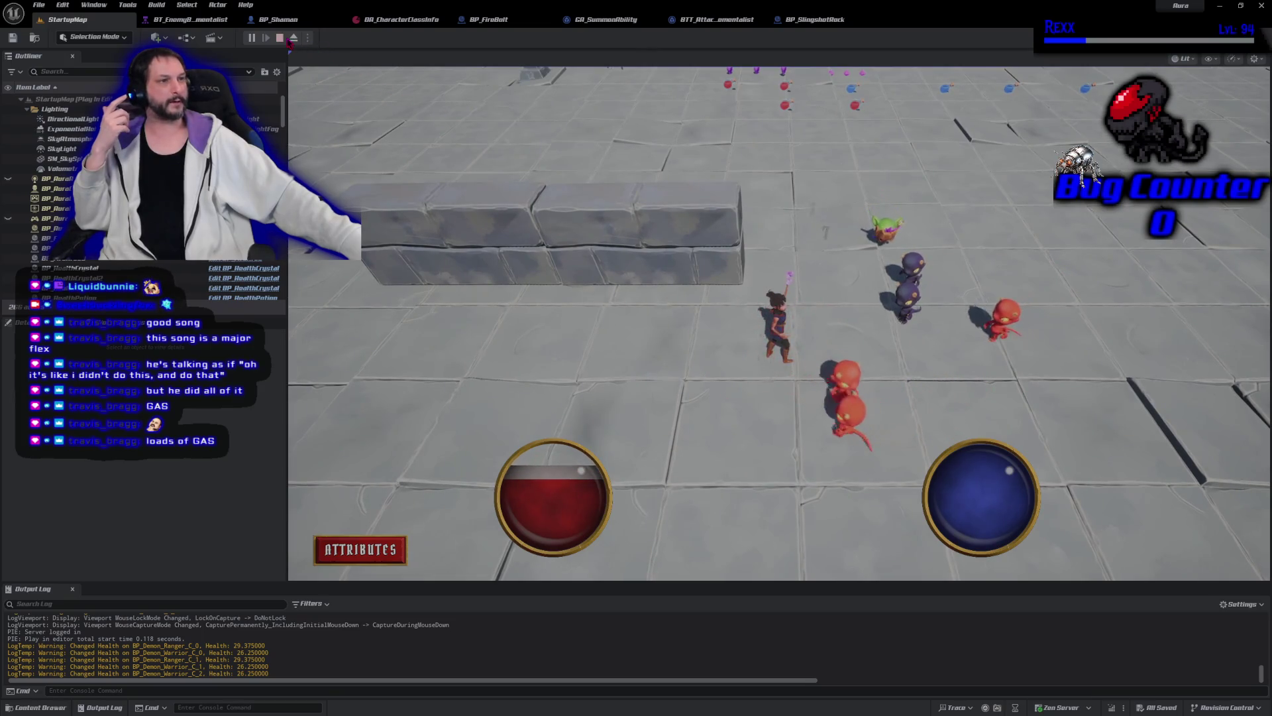
key("Escape")
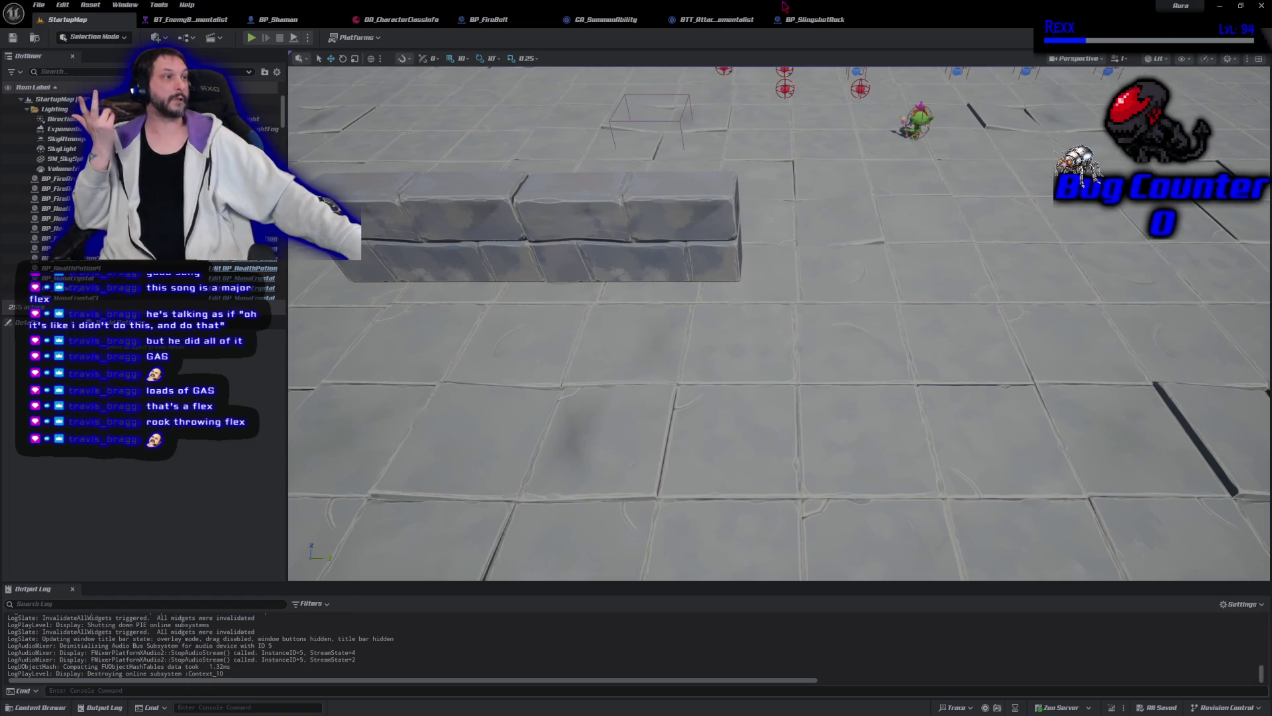
left_click(815, 21)
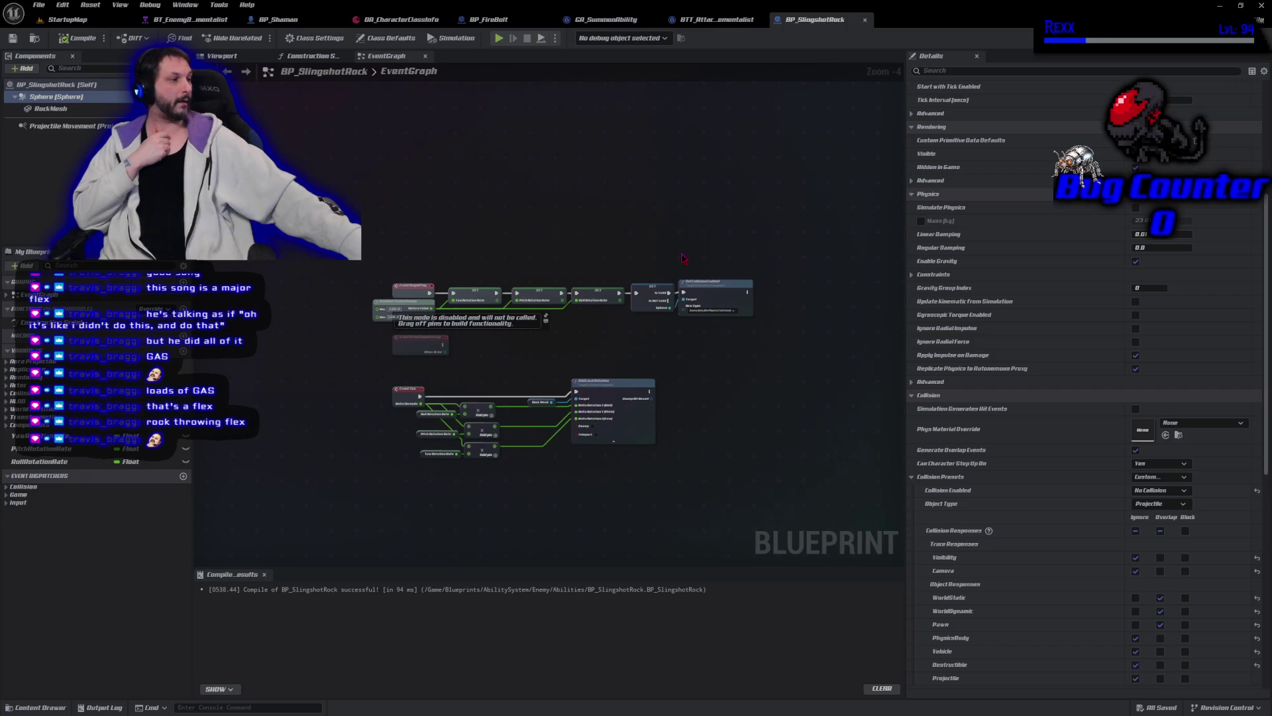
Step: Zoom on the rock inside its collision sphere in the Viewport, then switch to AuraProjectileSpell.cpp in Rider
left_click(222, 56)
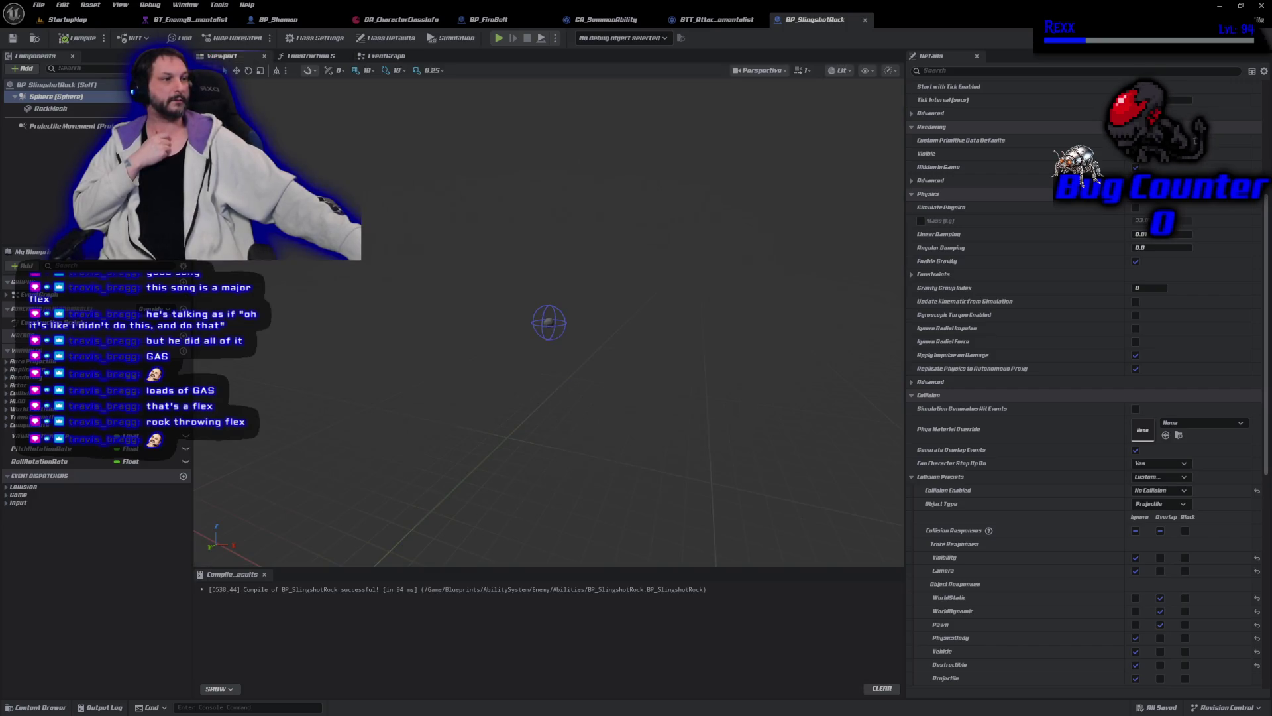
scroll(482, 324, "up", 5)
scroll(530, 358, "down", 3)
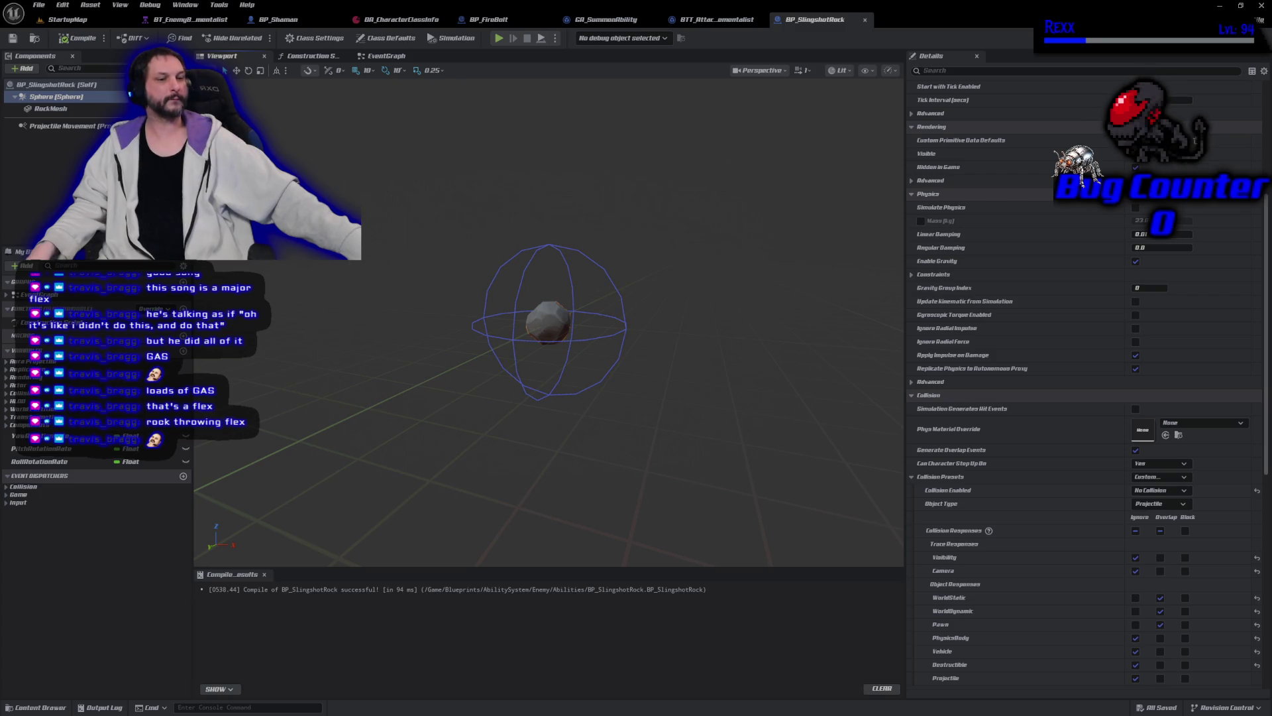
key("alt+Tab")
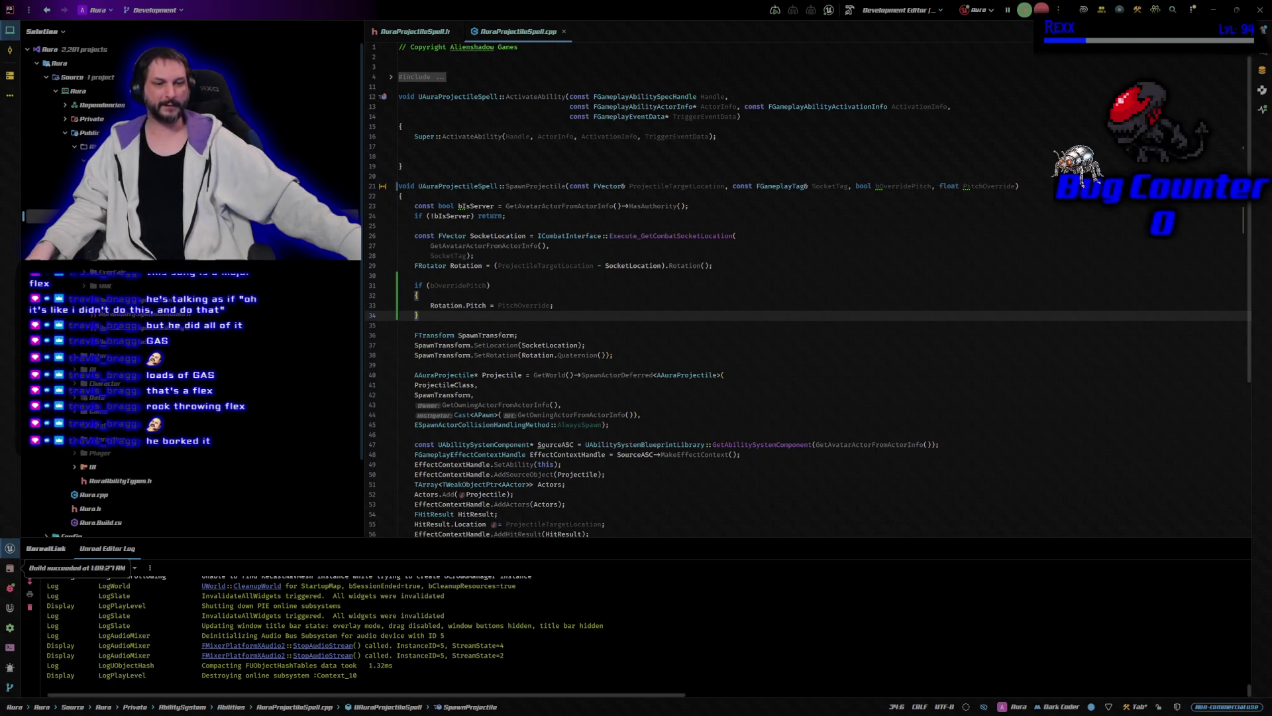
key("alt+Tab")
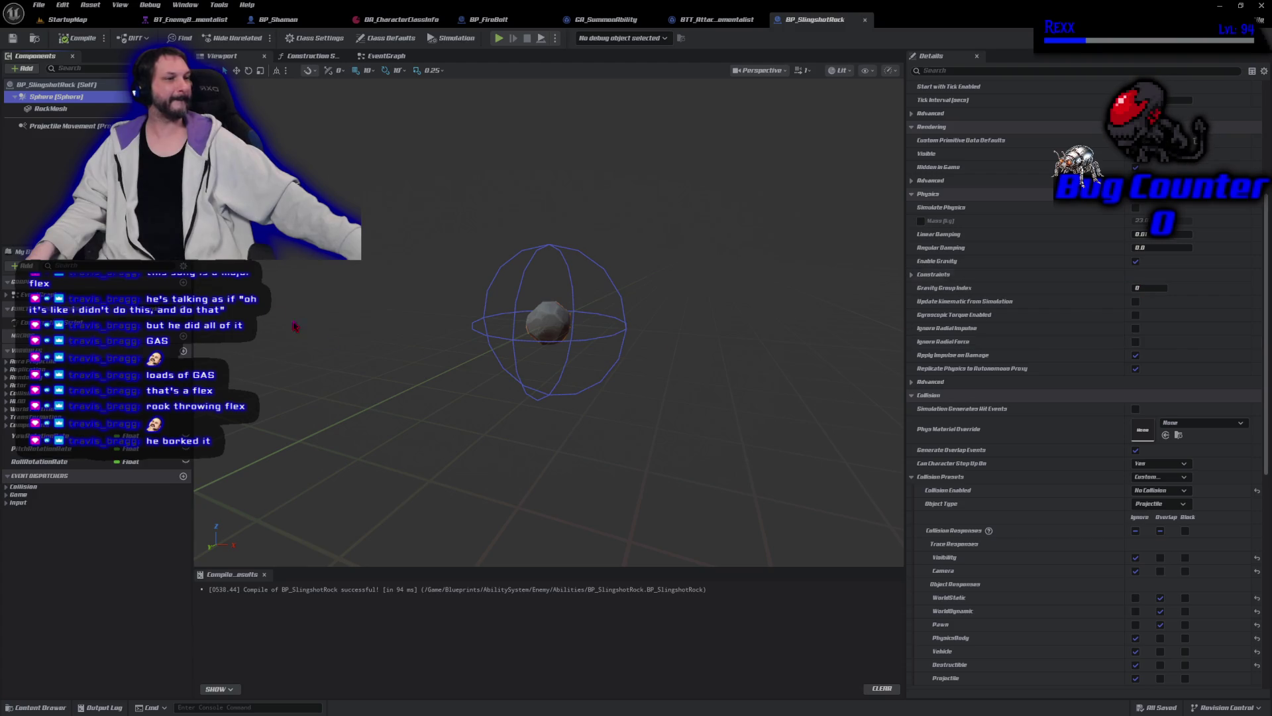
Step: Select the Sphere component after RockMesh to show its 25.0 radius in Details
left_click(59, 107)
left_click_drag(58, 106, 57, 98)
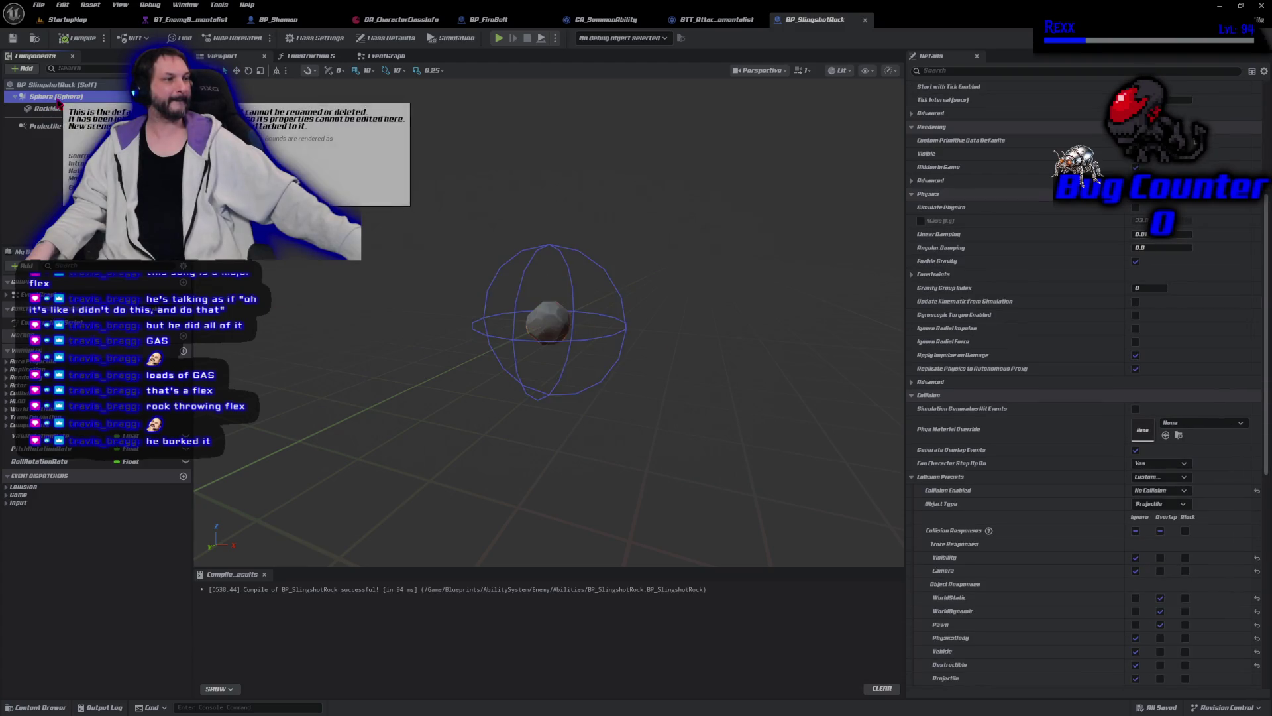
scroll(990, 321, "up", 8)
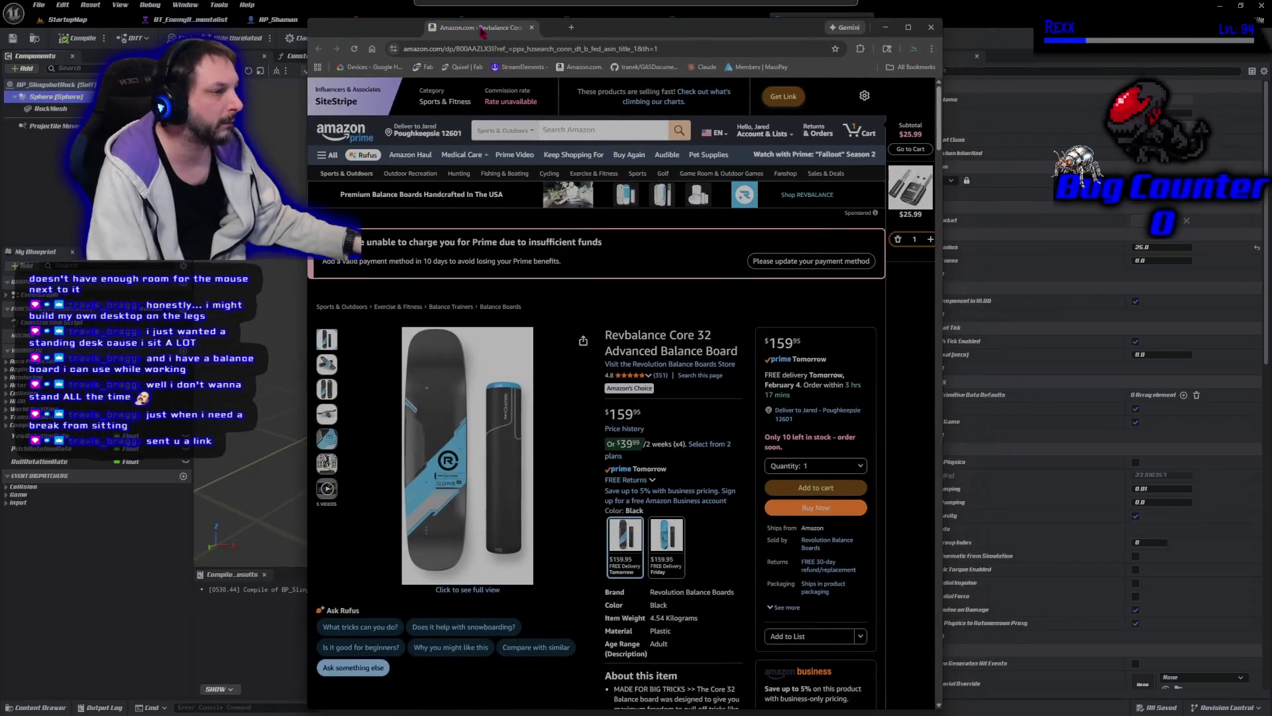
Step: Close the Revbalance Core 32 Amazon page to reveal the Unreal editor again
mouse_move(525, 416)
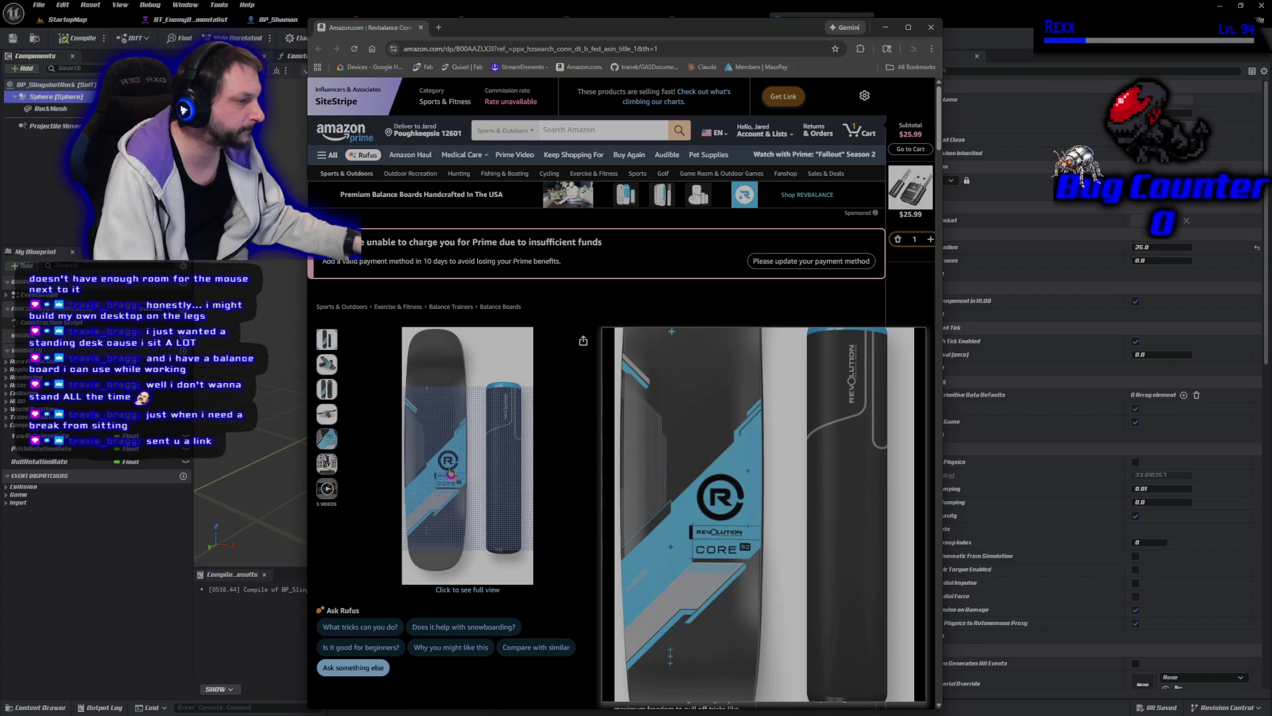
left_click(421, 28)
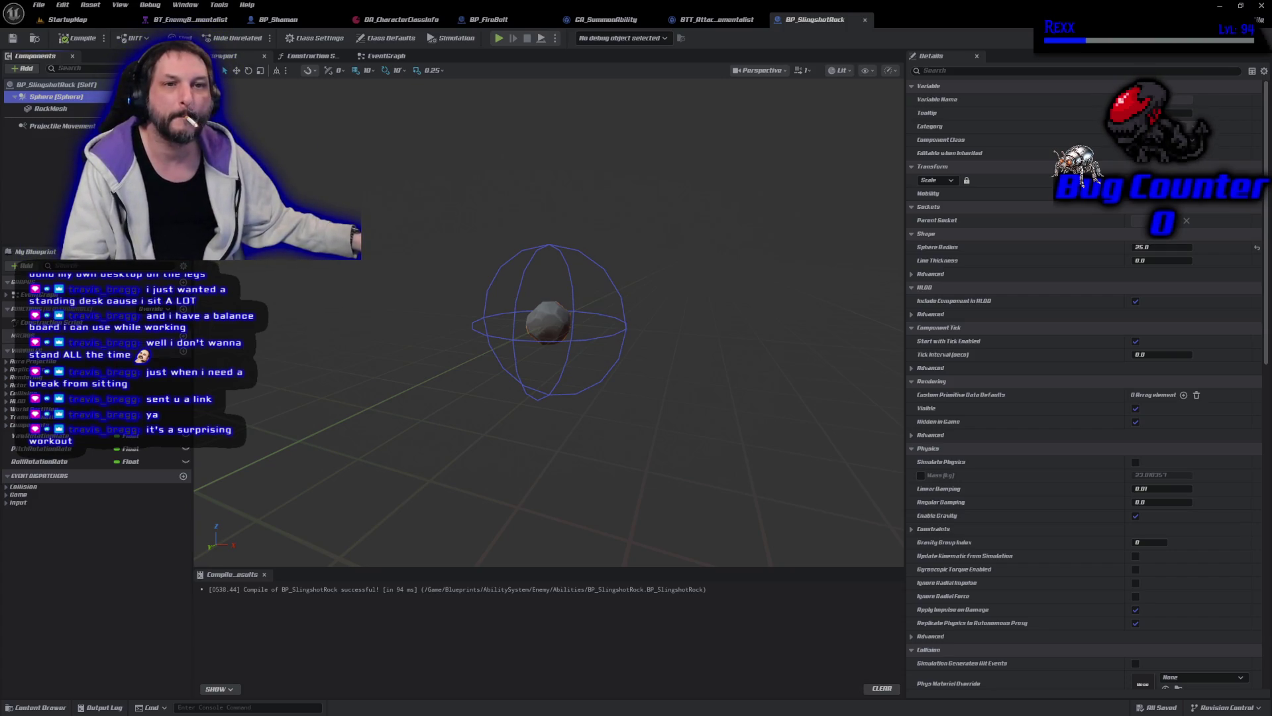
key("alt+Tab")
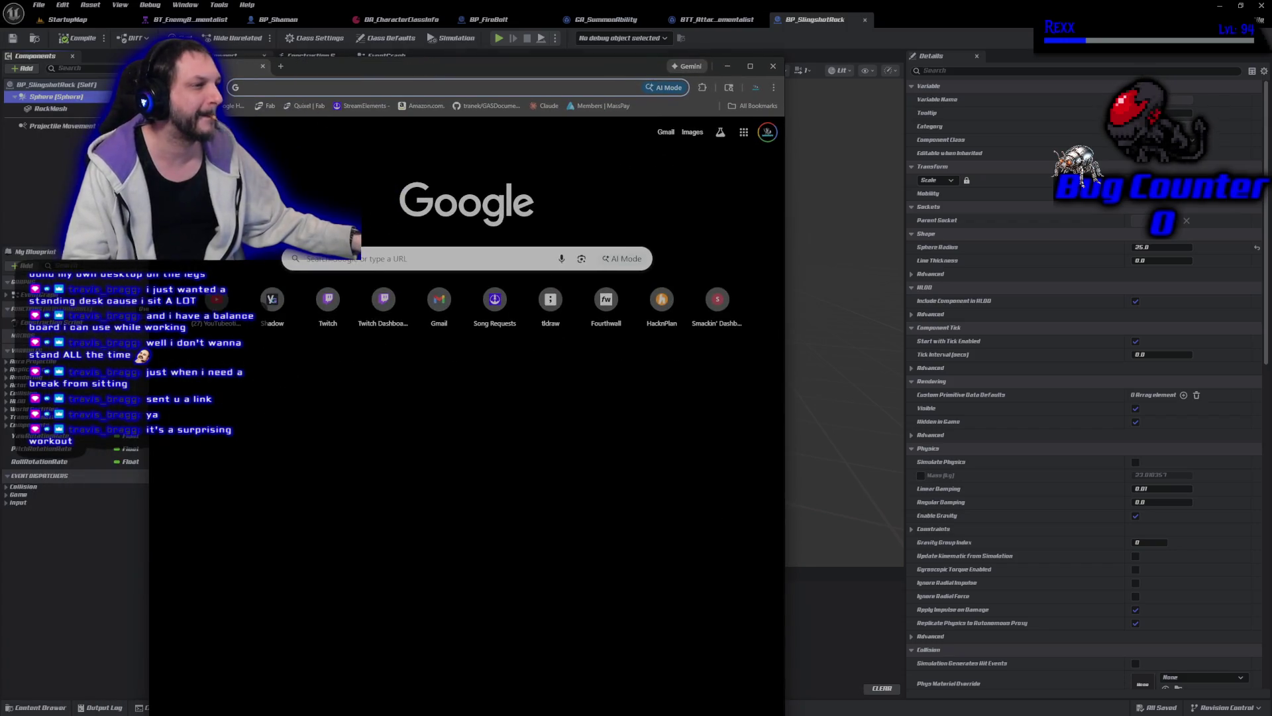
left_click(324, 260)
type("balan")
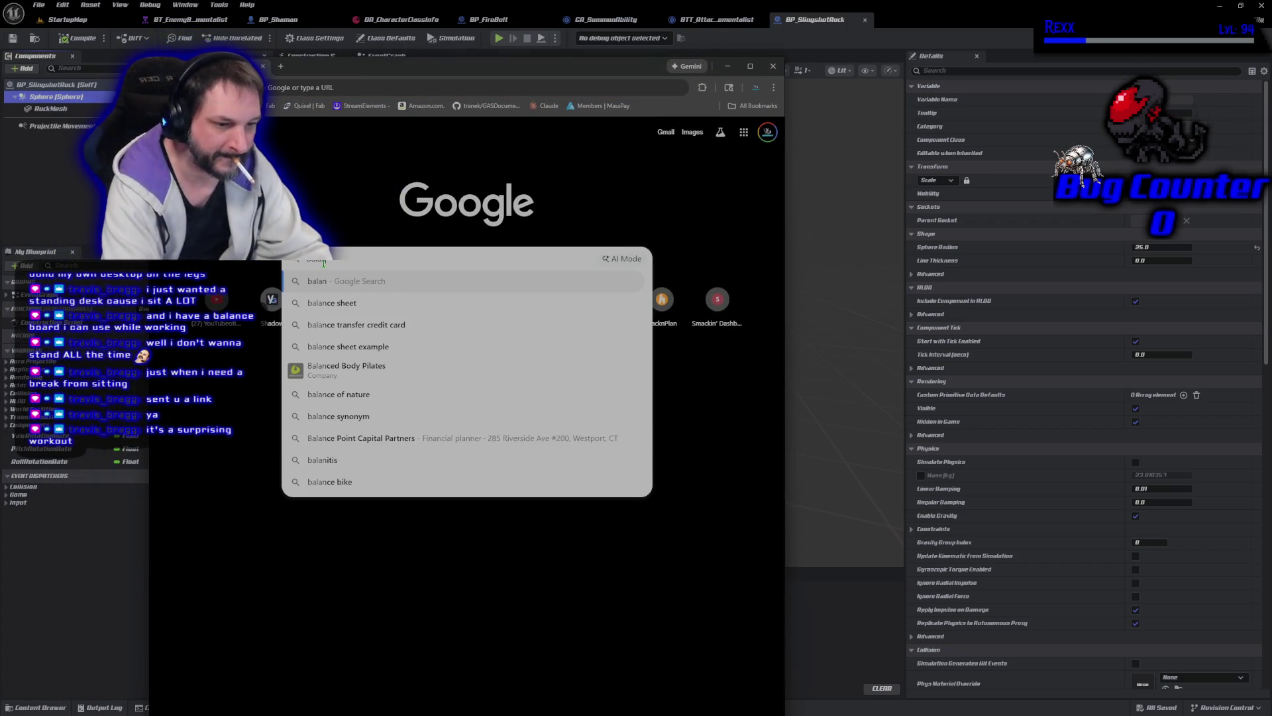
type("ce board tricks")
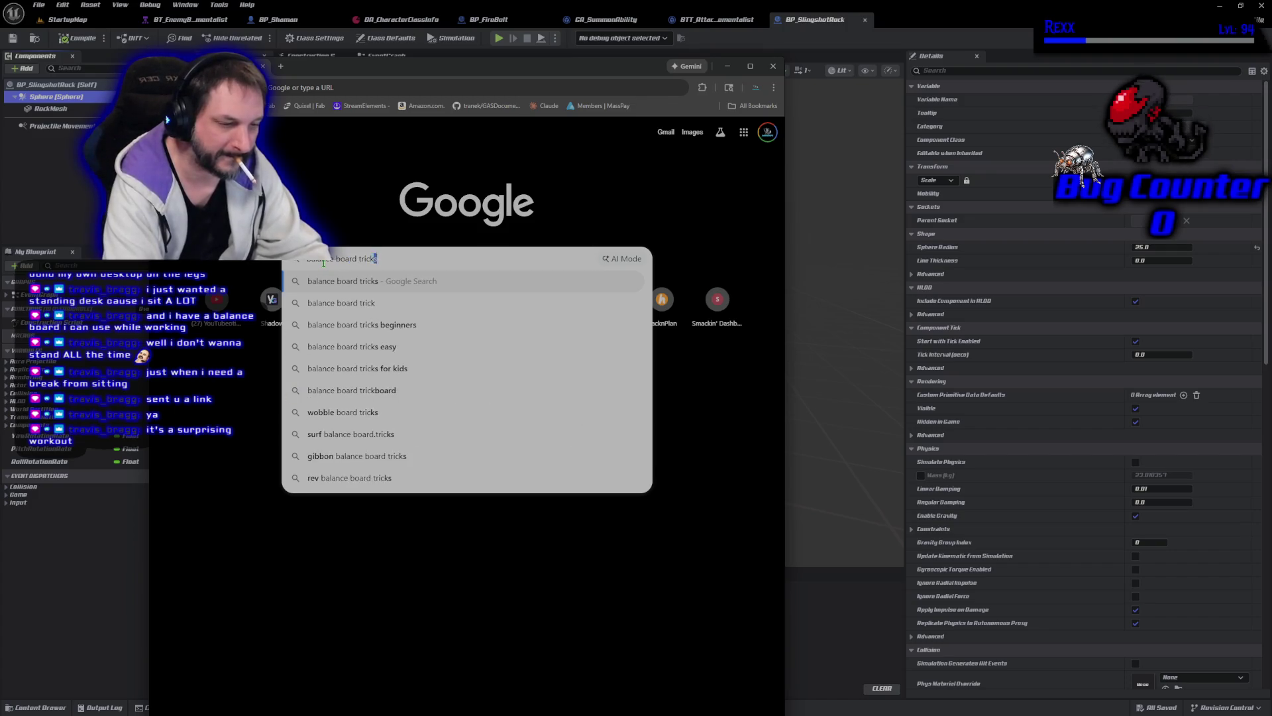
key("Return")
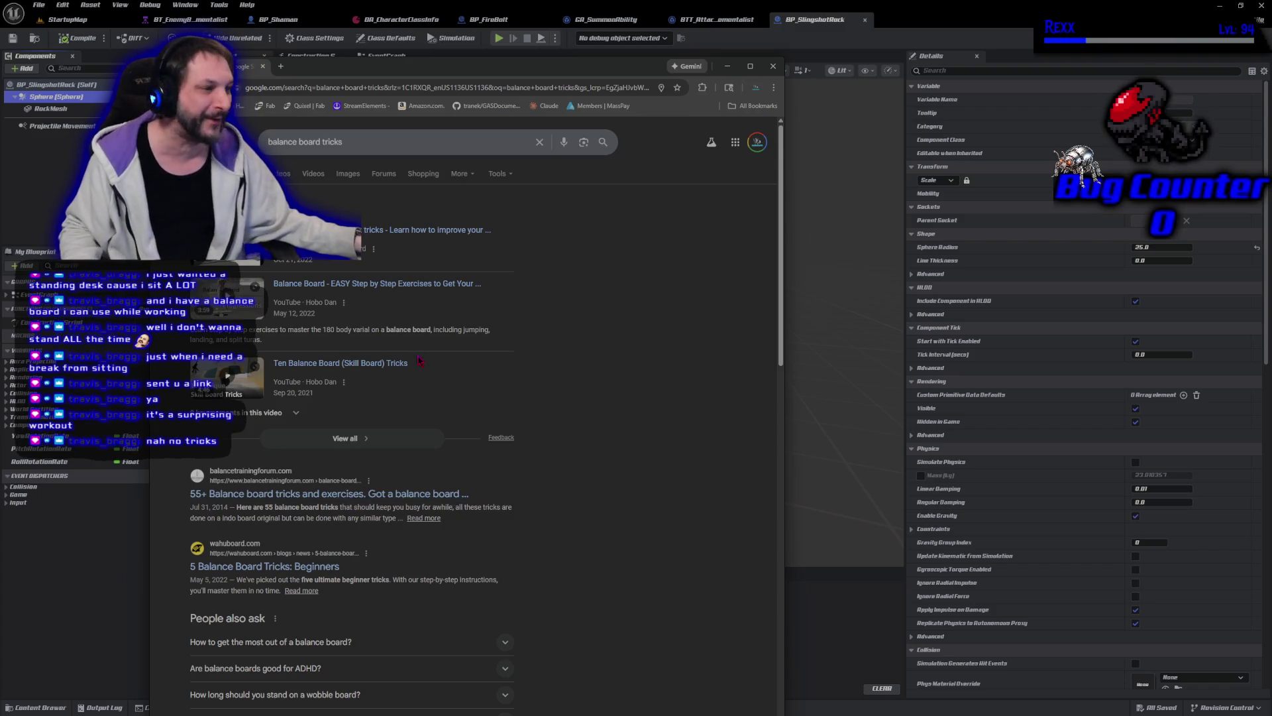
scroll(549, 440, "down", 3)
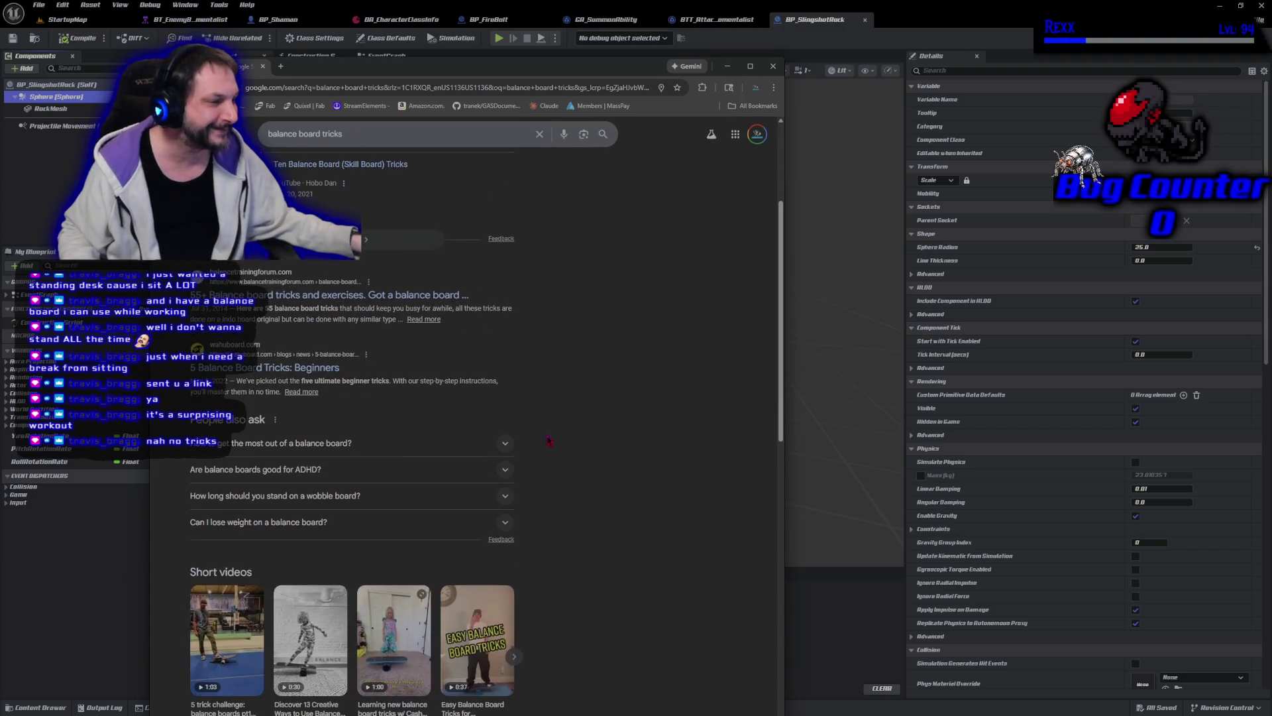
scroll(549, 440, "up", 3)
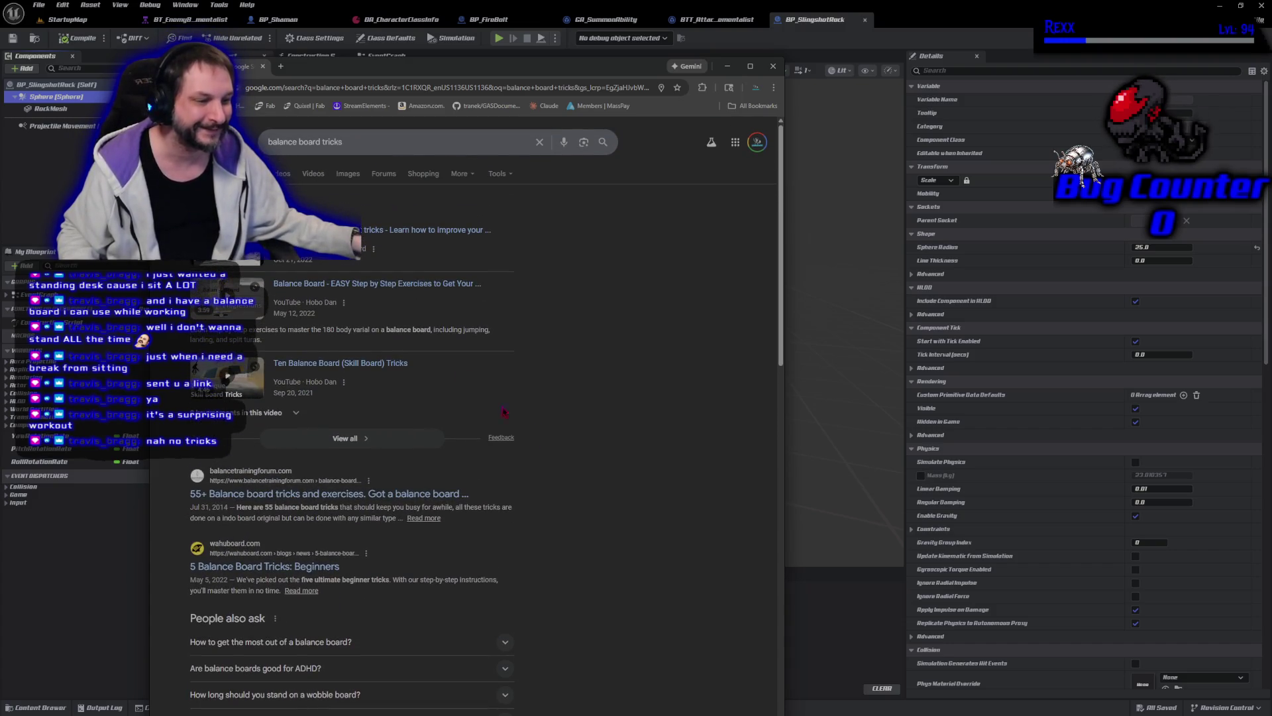
left_click(264, 67)
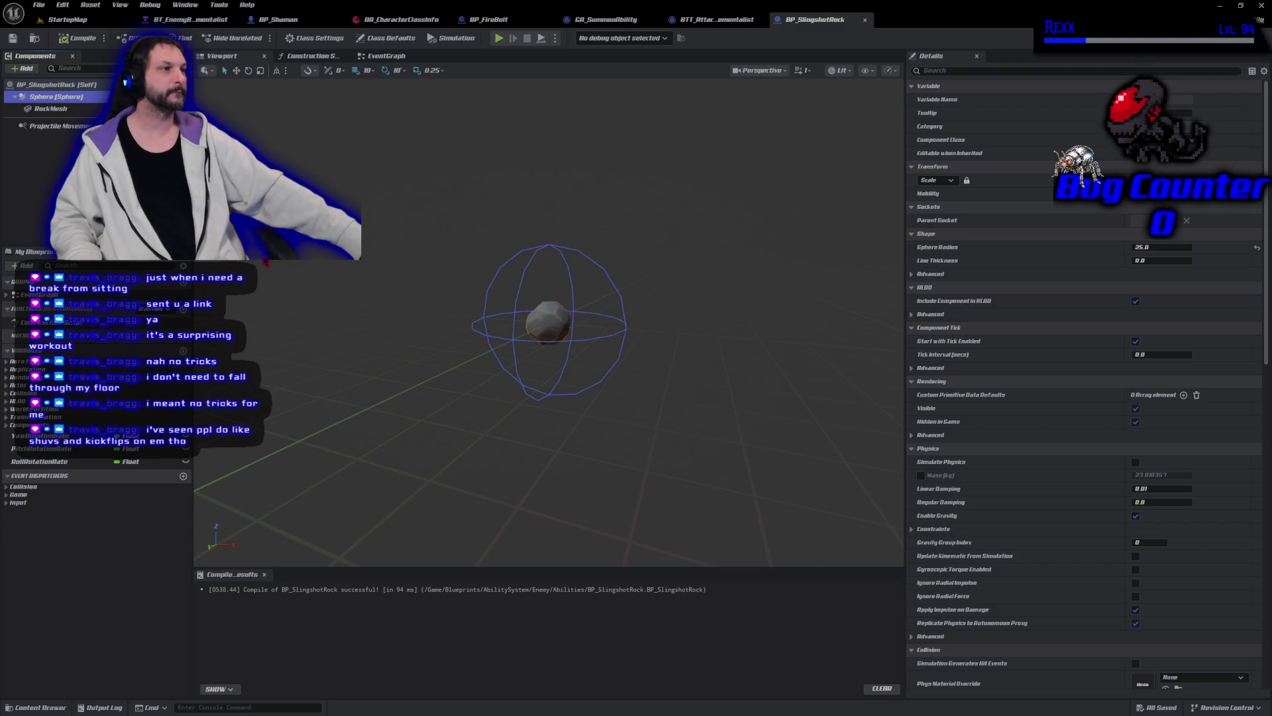
left_click(191, 19)
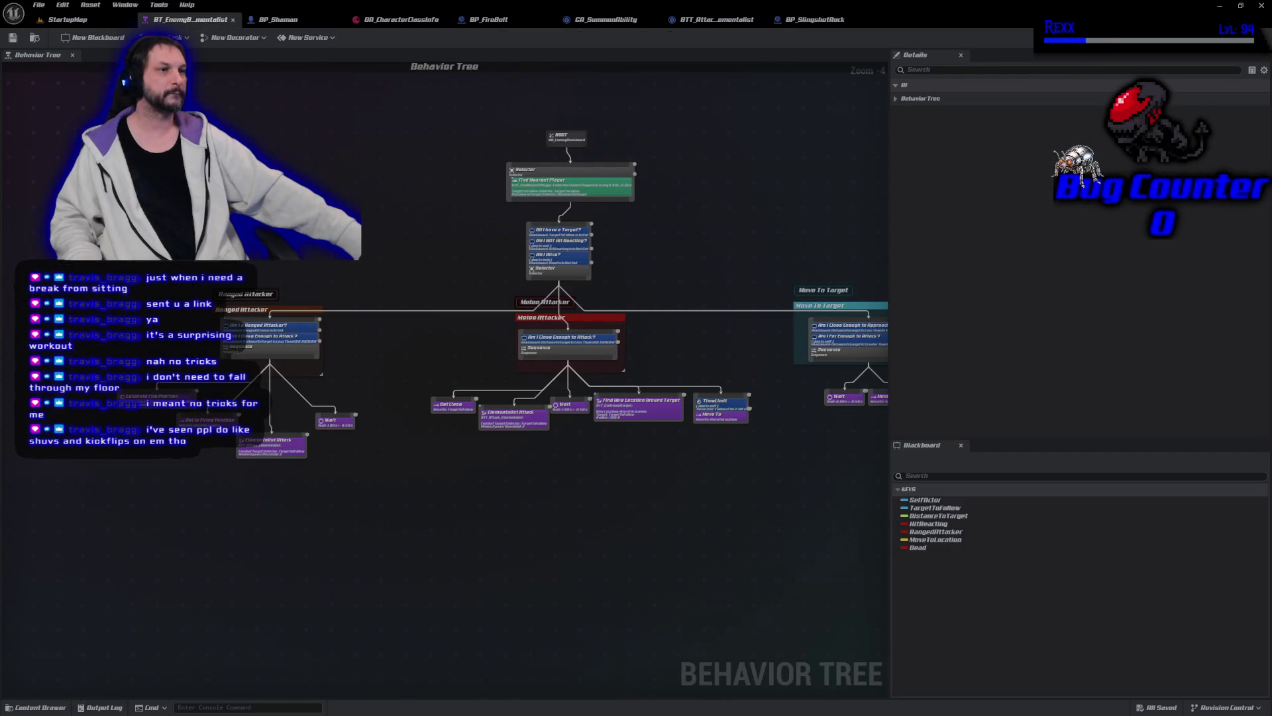
Step: Open the Elementalist Attack task's blueprint and locate its asset in the content browser
left_click(268, 445)
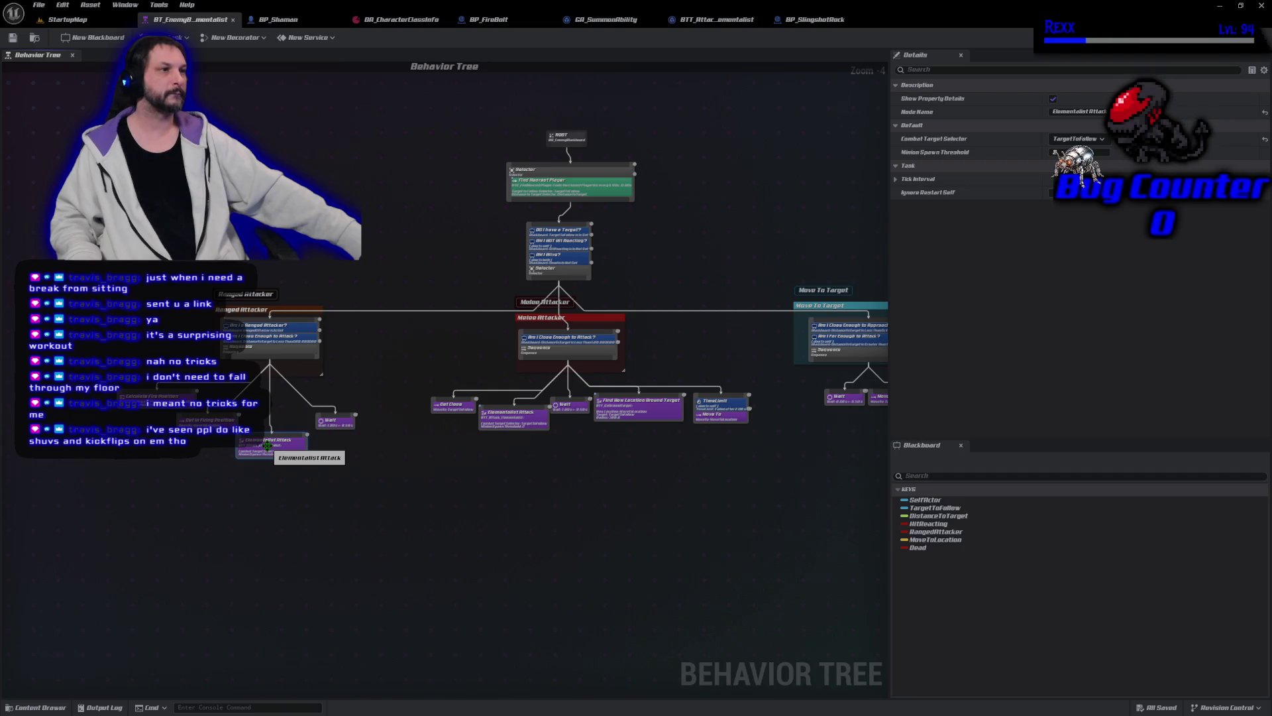
double_click(268, 446)
key("ctrl+b")
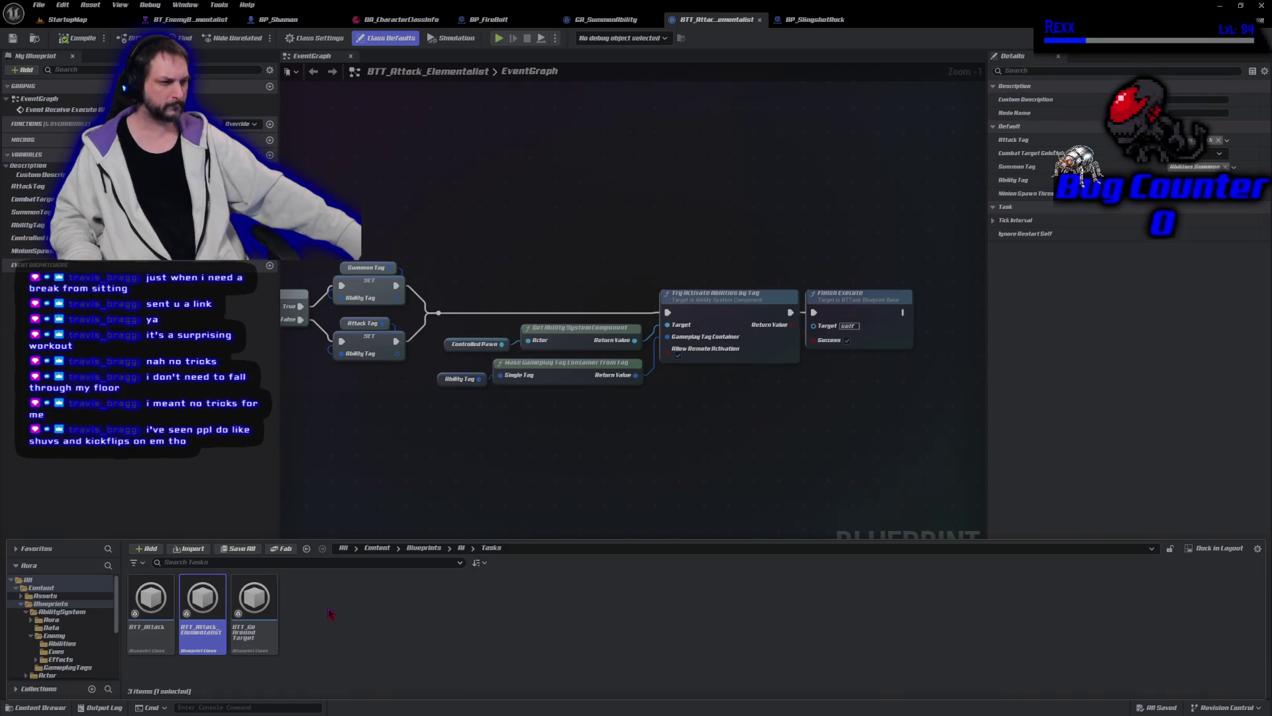
Step: Browse from the AI folder into BehaviorTree and open BT_Enemy_BehaviorTree
left_click(462, 548)
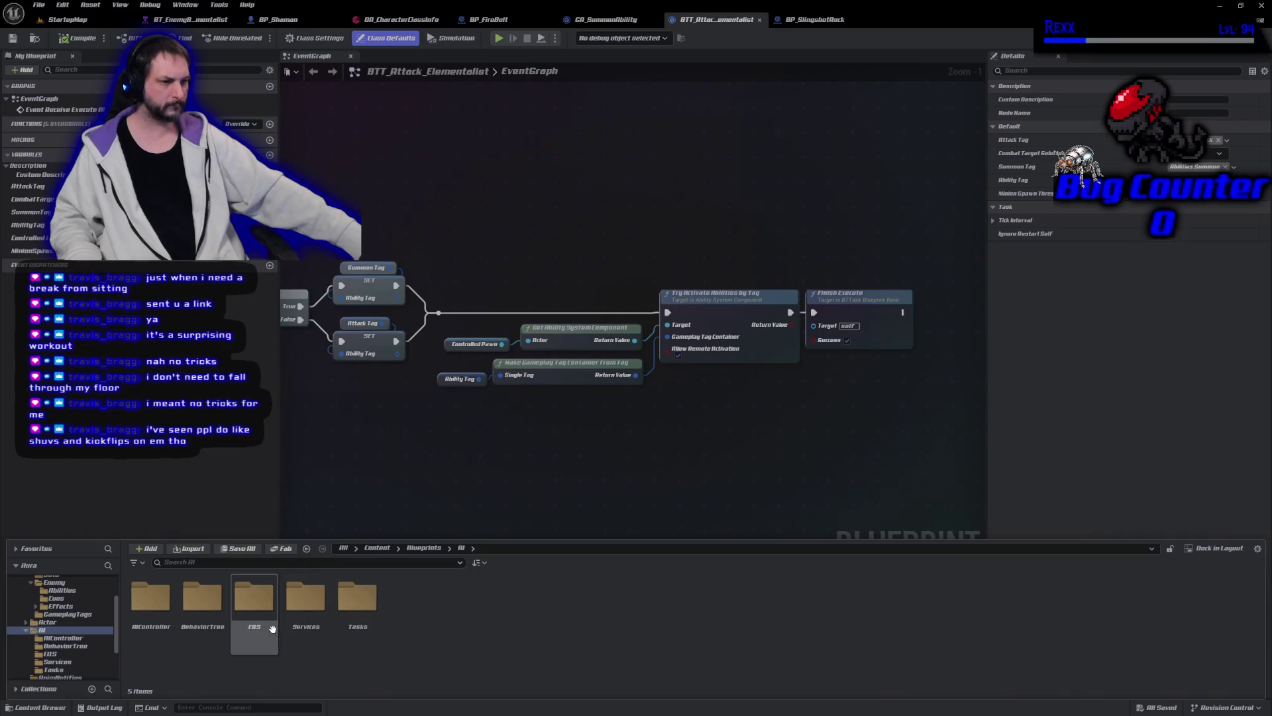
double_click(367, 633)
key("alt+Left")
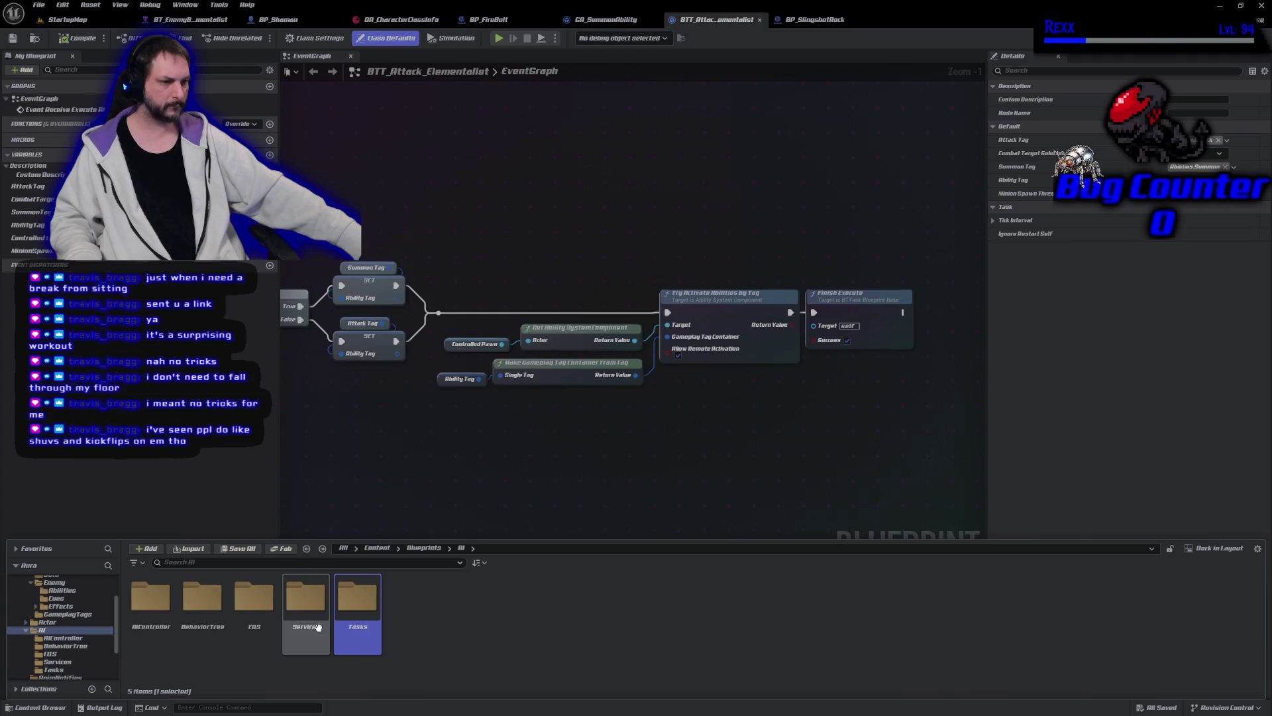
double_click(203, 626)
key("alt+Left")
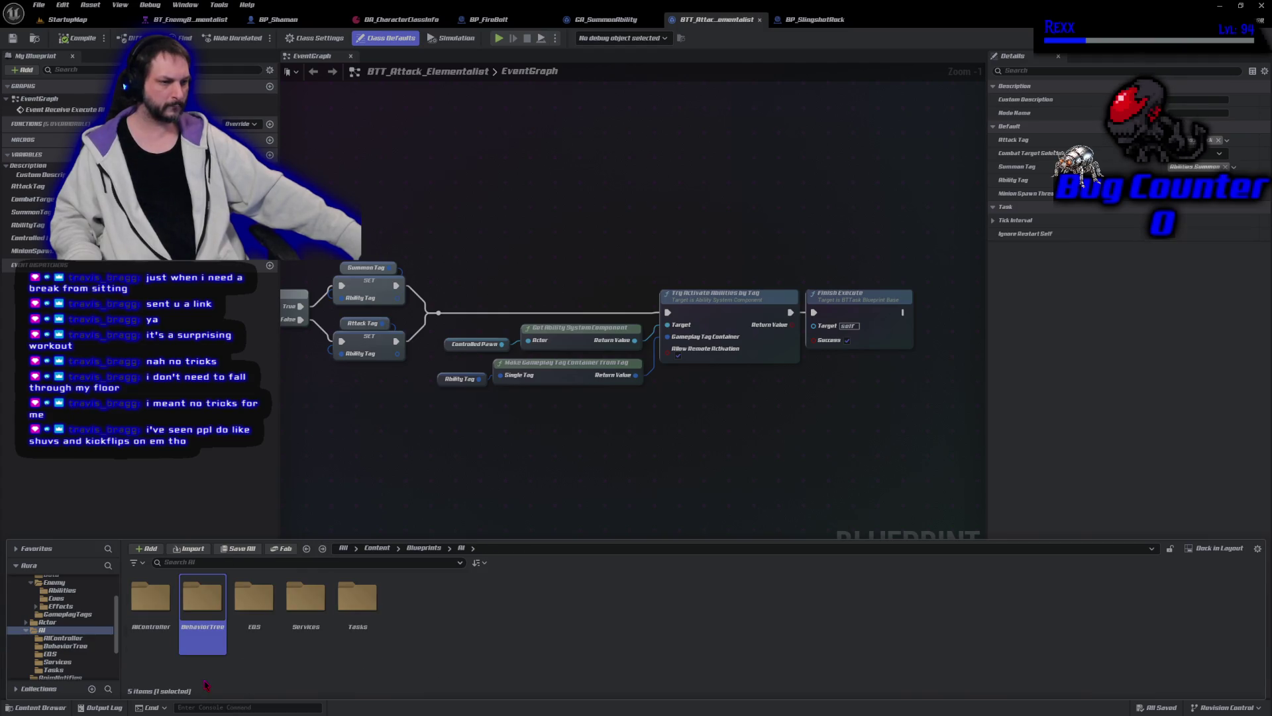
double_click(201, 633)
left_click(198, 629)
double_click(199, 629)
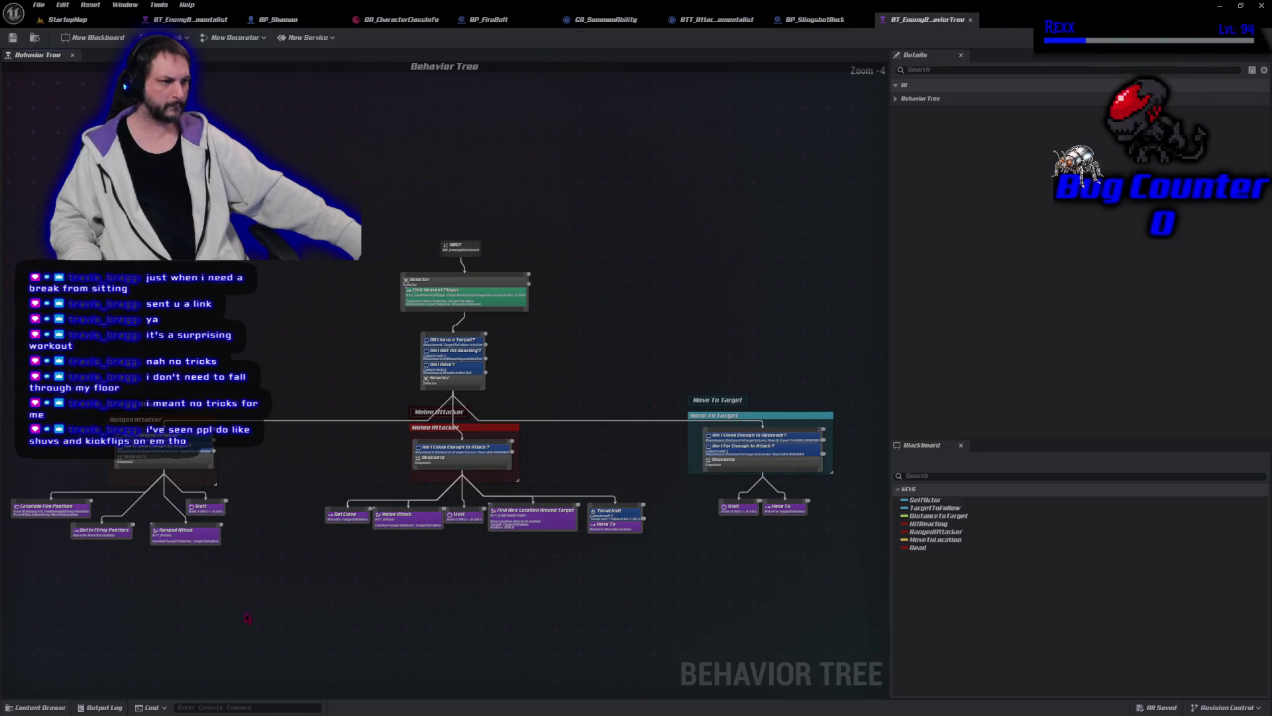
Step: Open the Ranged Attack task, then close the BTT_Attack and BT_Enemy_BehaviorTree editors and show the Content Drawer
left_click(163, 536)
double_click(163, 535)
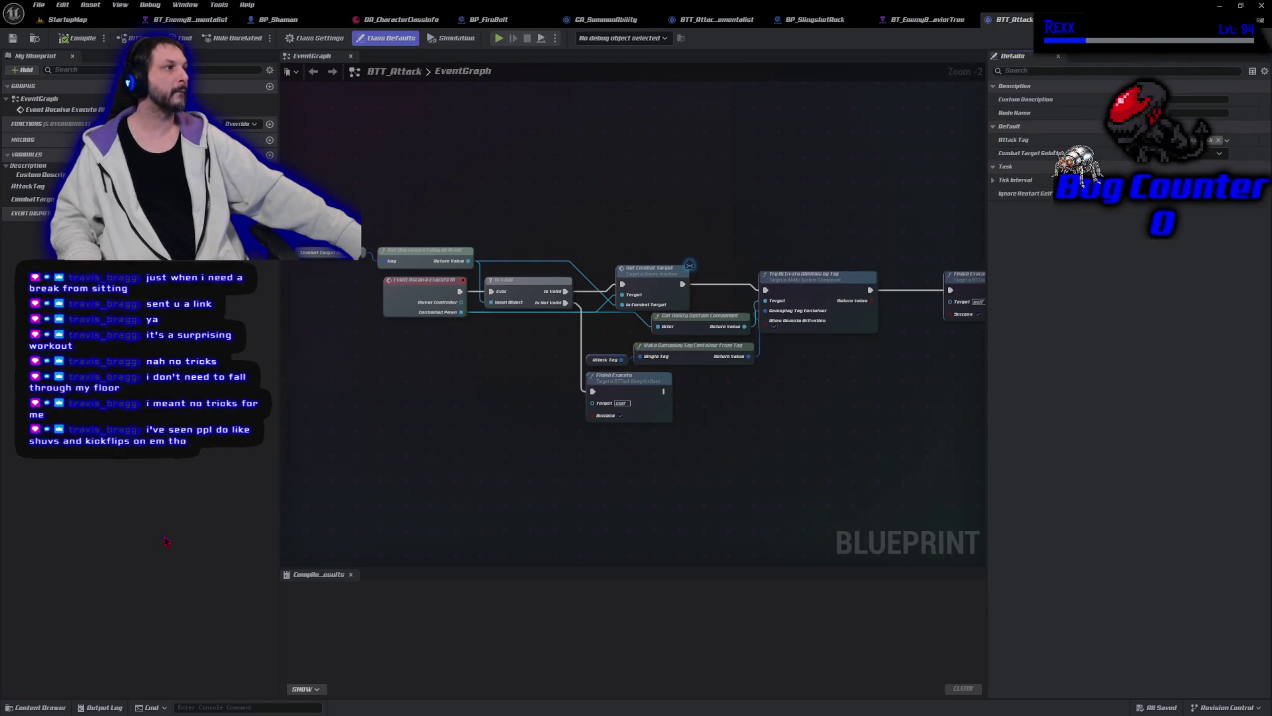
left_click(1028, 20)
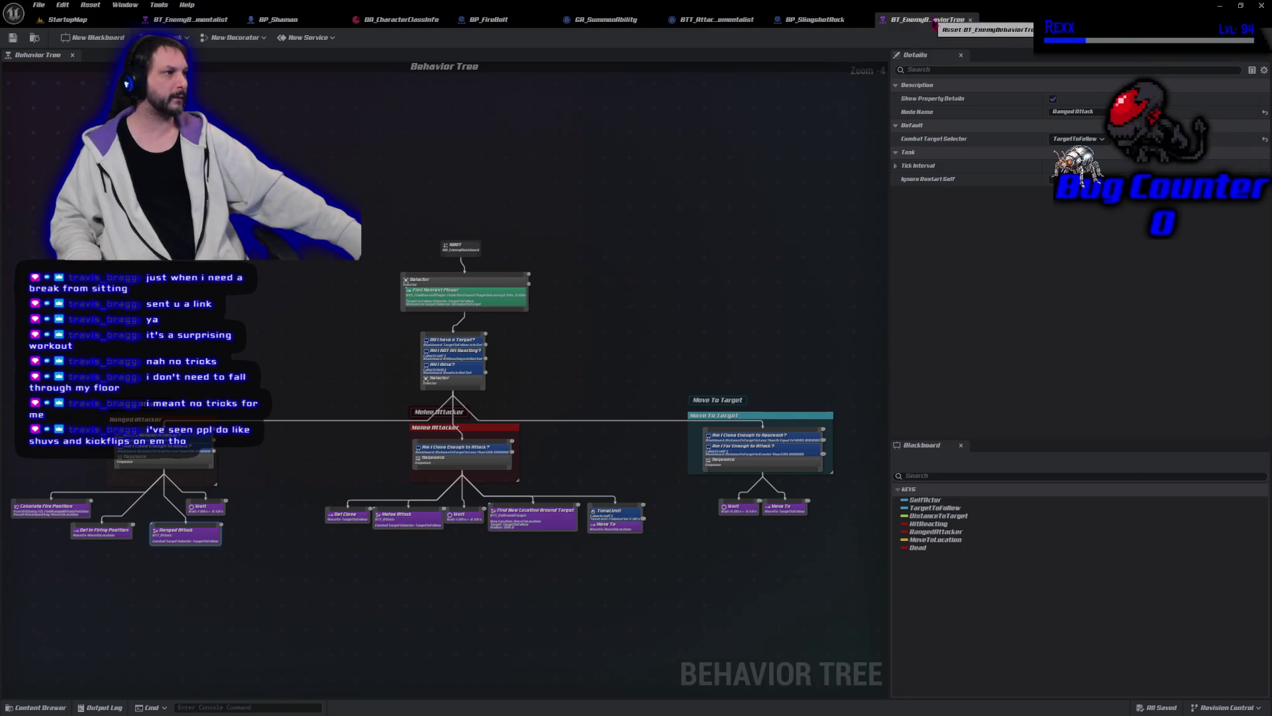
left_click(970, 20)
left_click(36, 707)
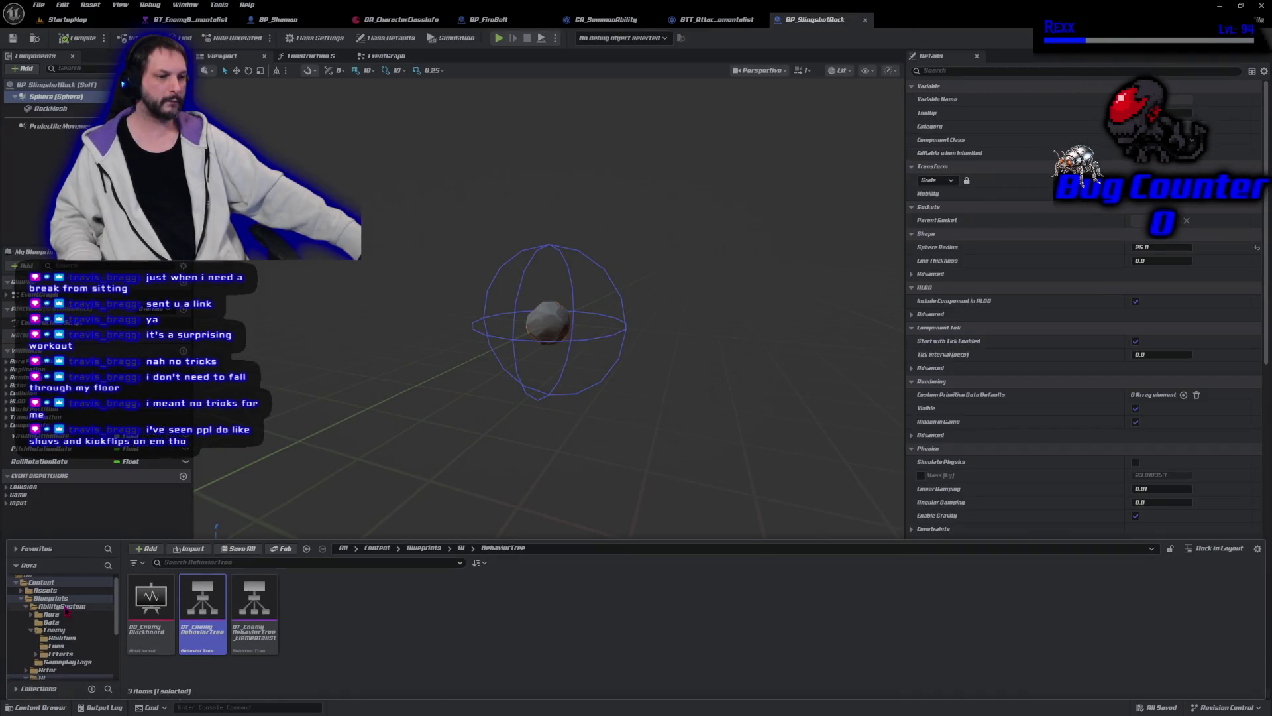
Step: Open GA_RangedAttack from Blueprints/AbilitySystem/Enemy/Abilities
left_click(66, 611)
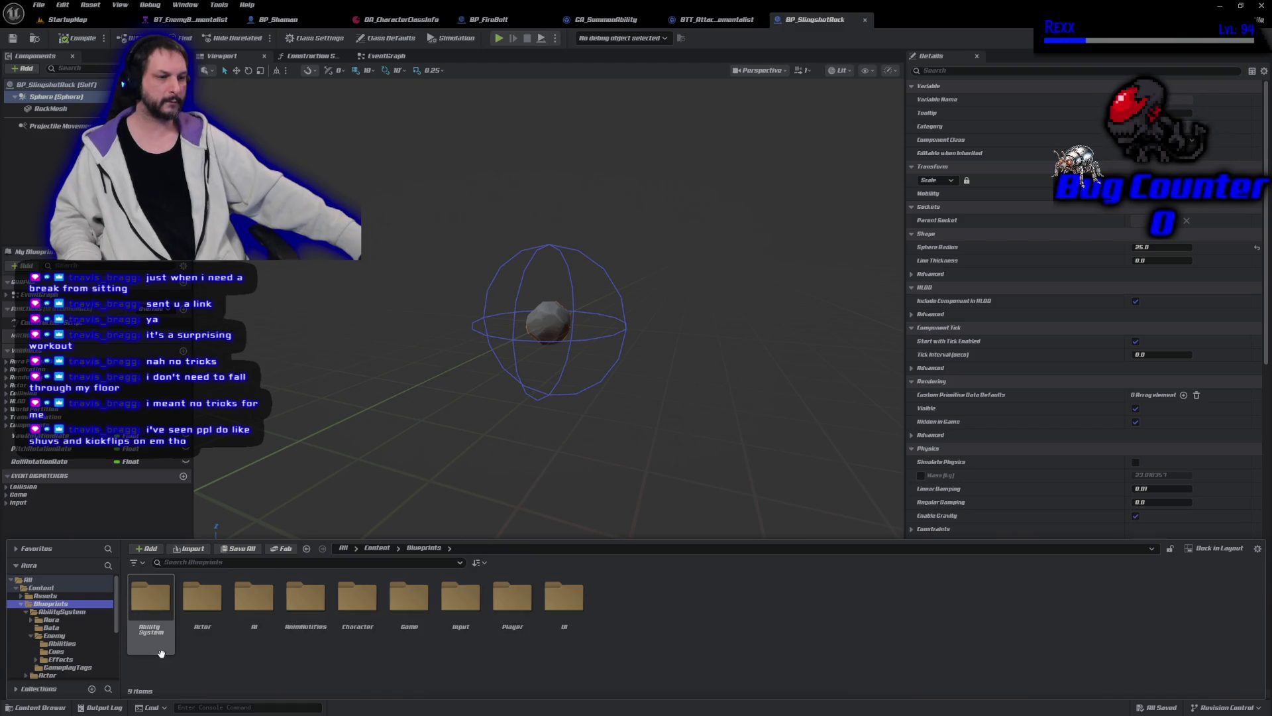
double_click(249, 617)
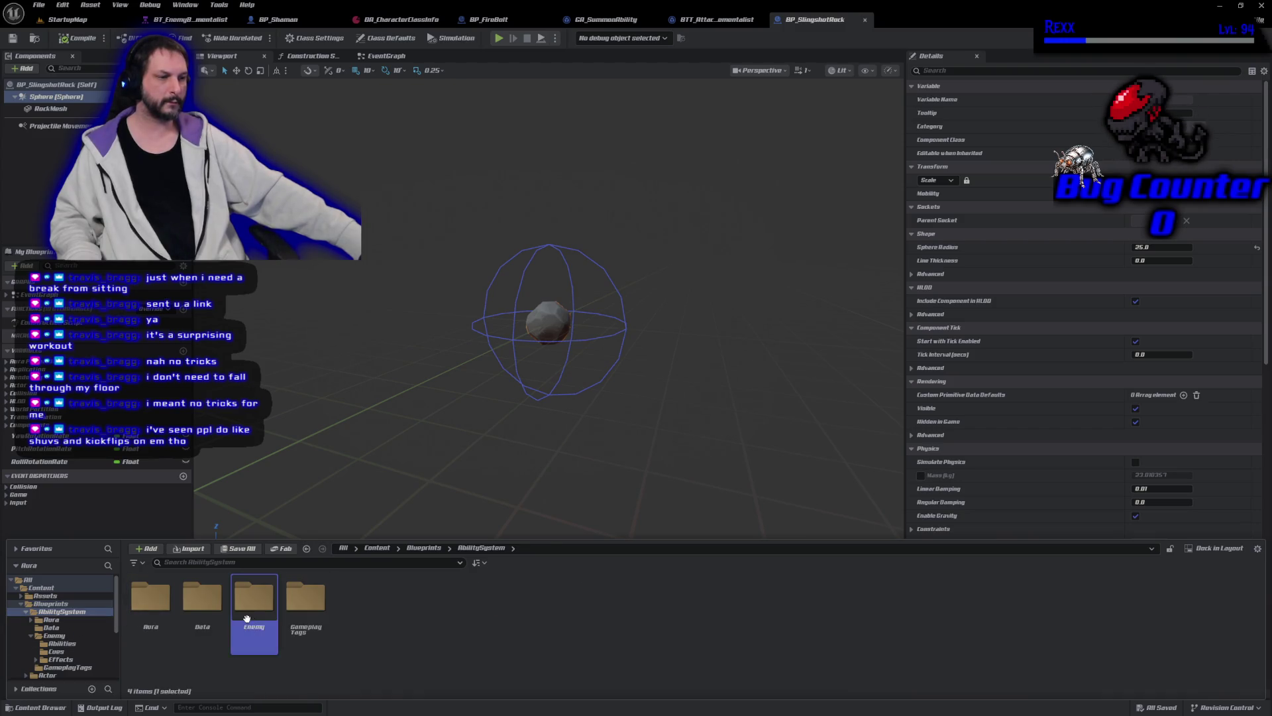
double_click(150, 600)
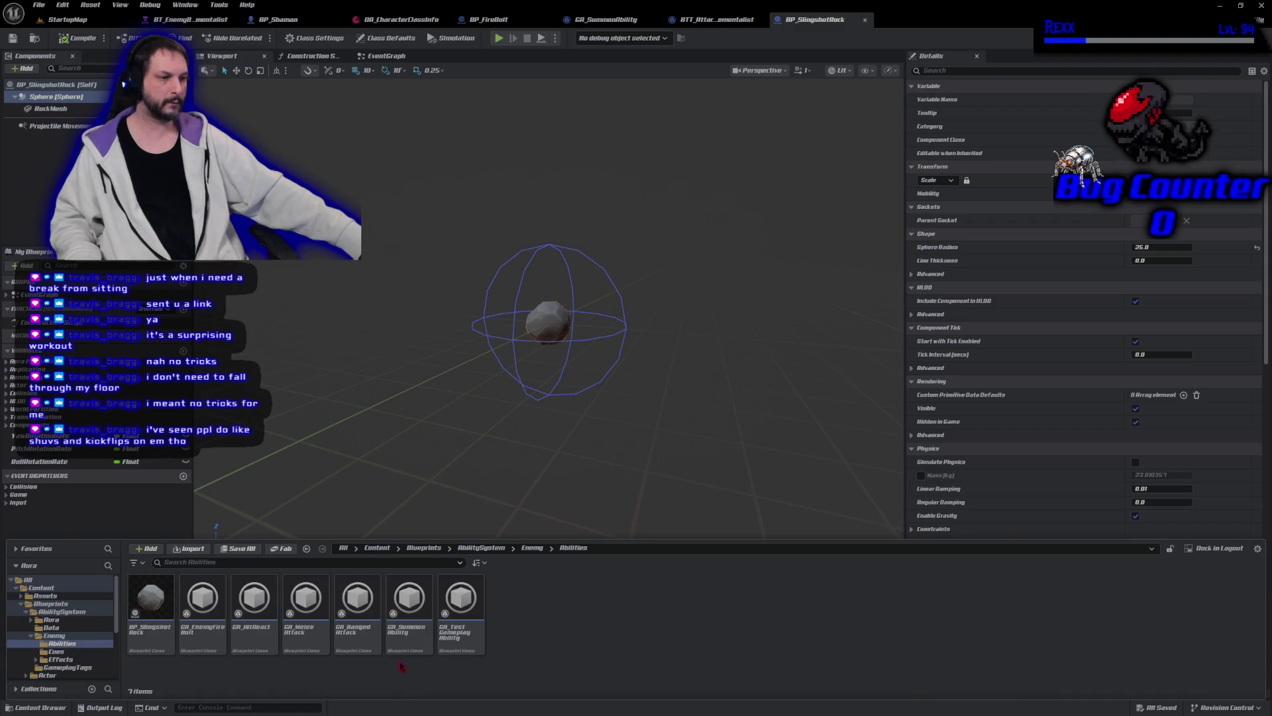
double_click(356, 640)
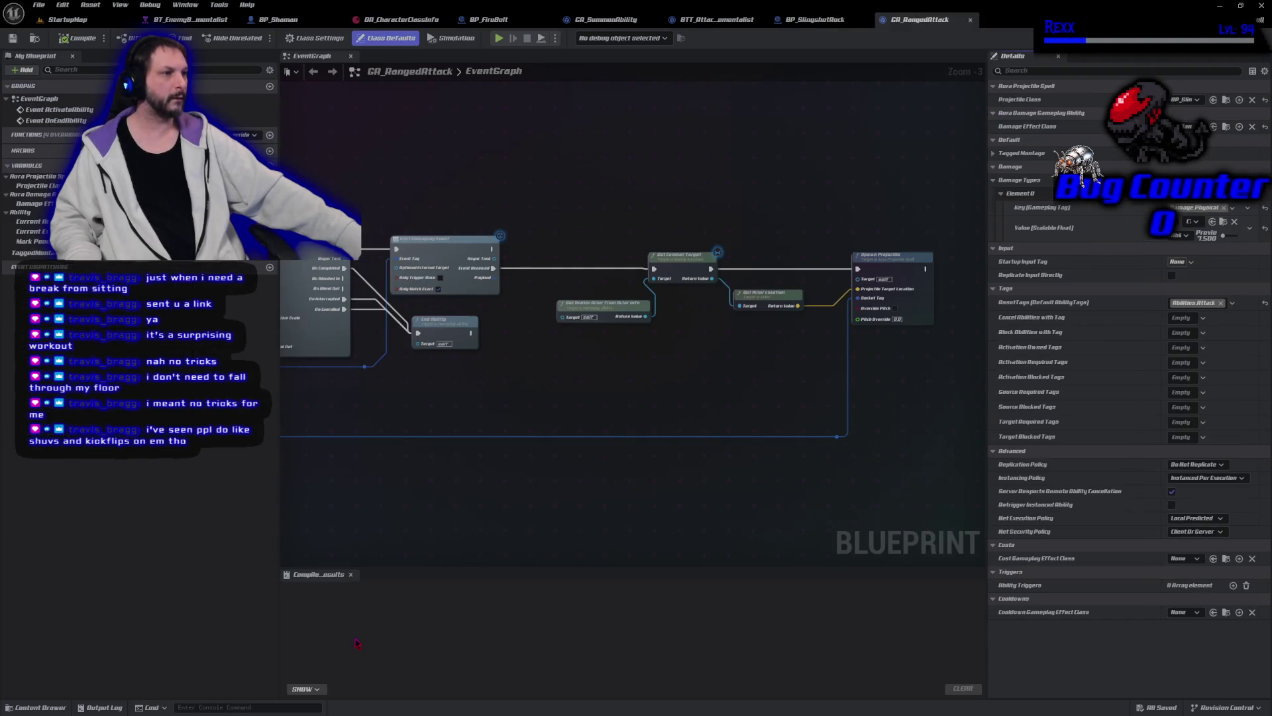
Step: Enable Override Pitch on the Spawn Projectile node and enter 35.0 as the Pitch Override
scroll(884, 351, "up", 3)
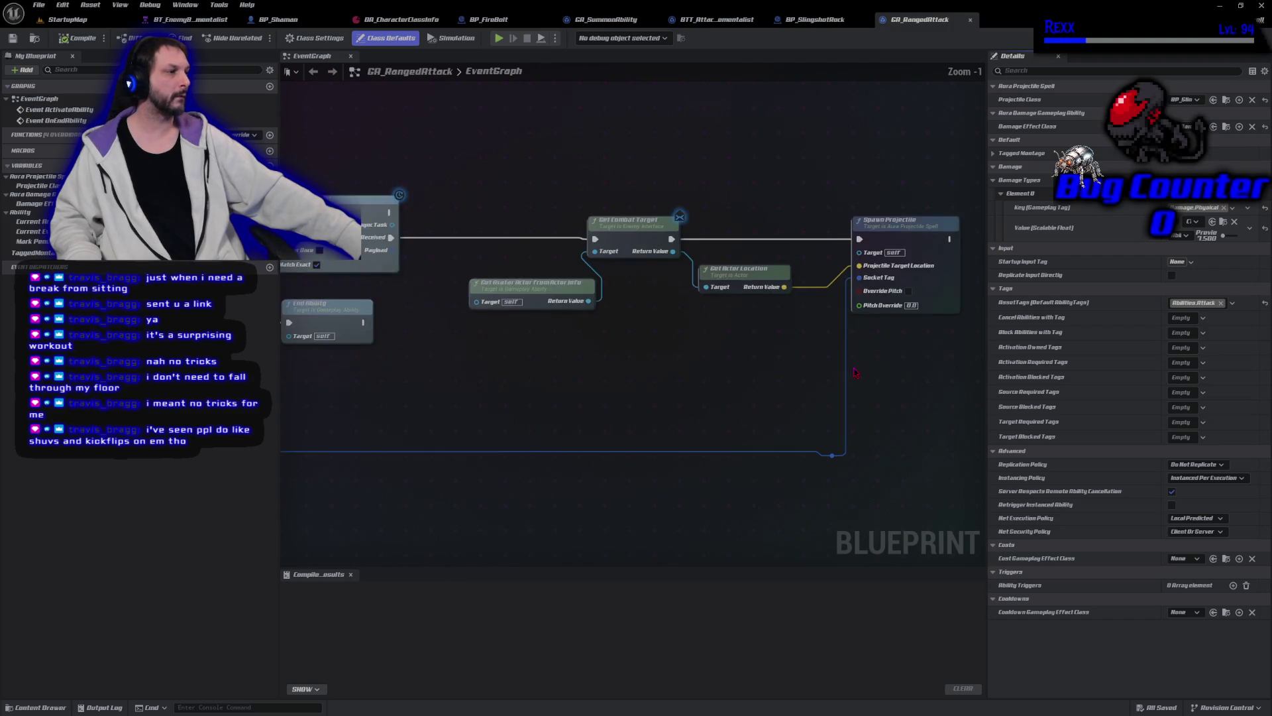
left_click_drag(885, 351, 466, 417)
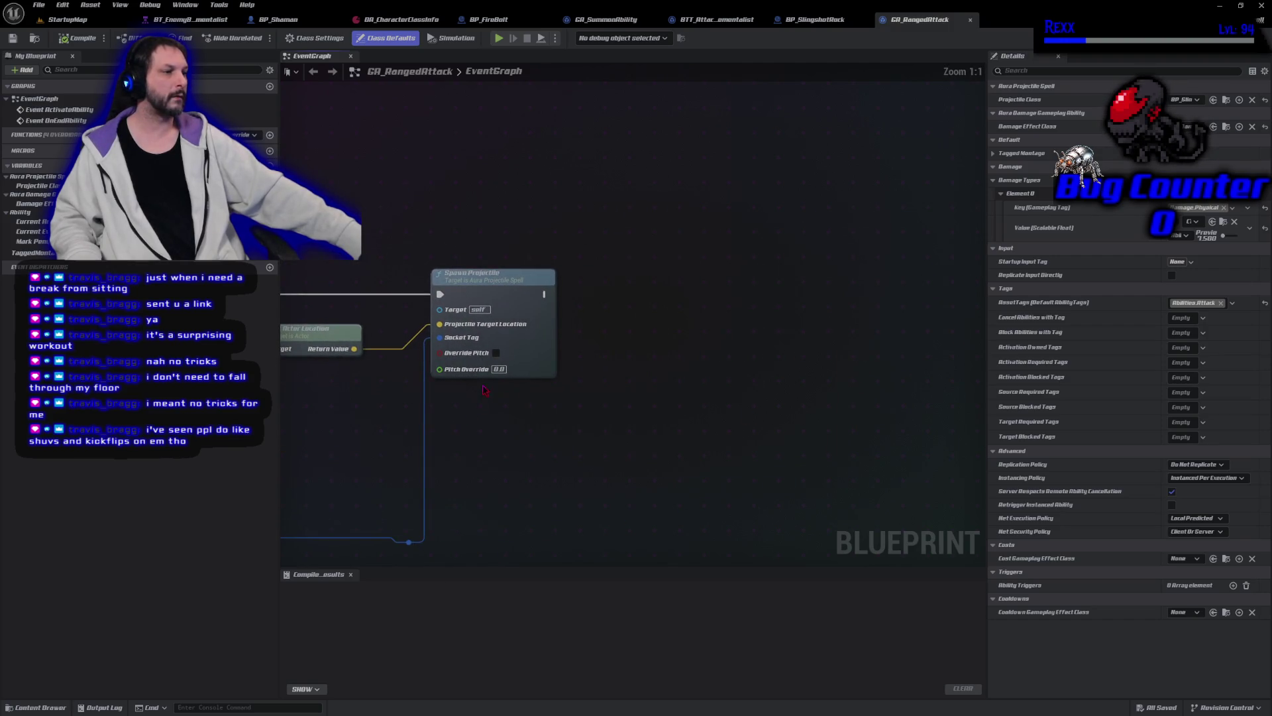
left_click(495, 354)
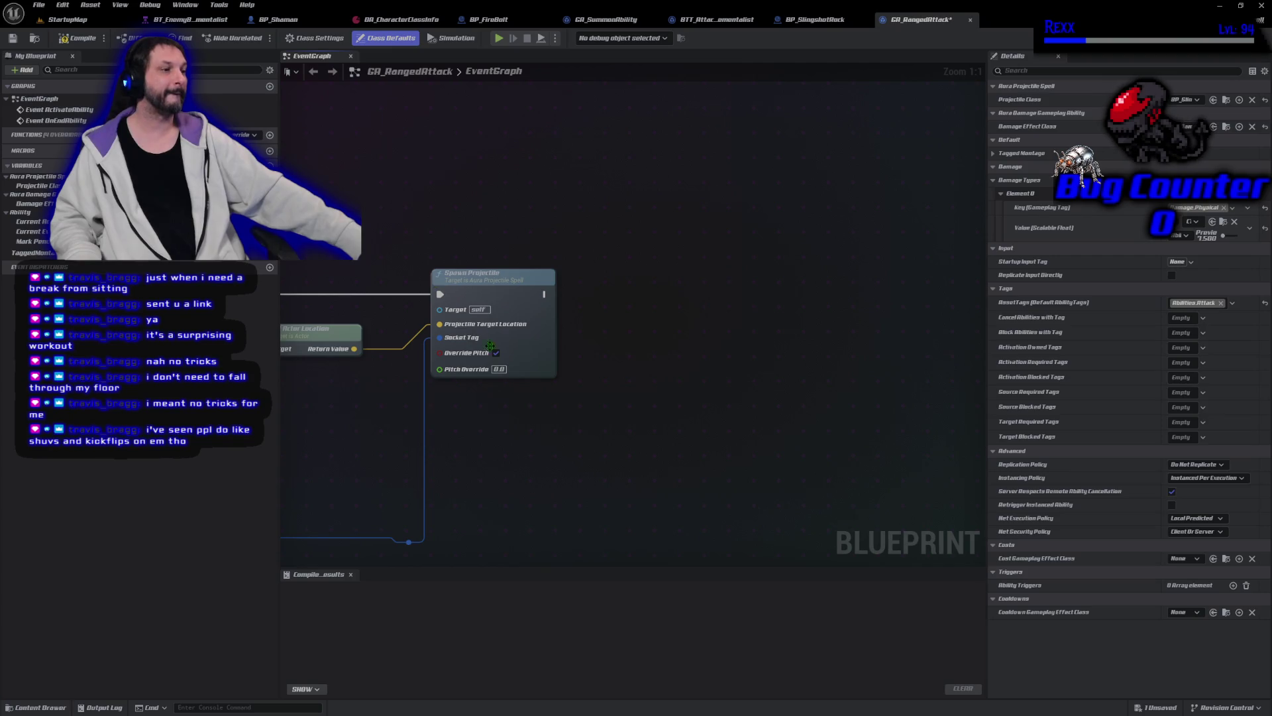
left_click(499, 369)
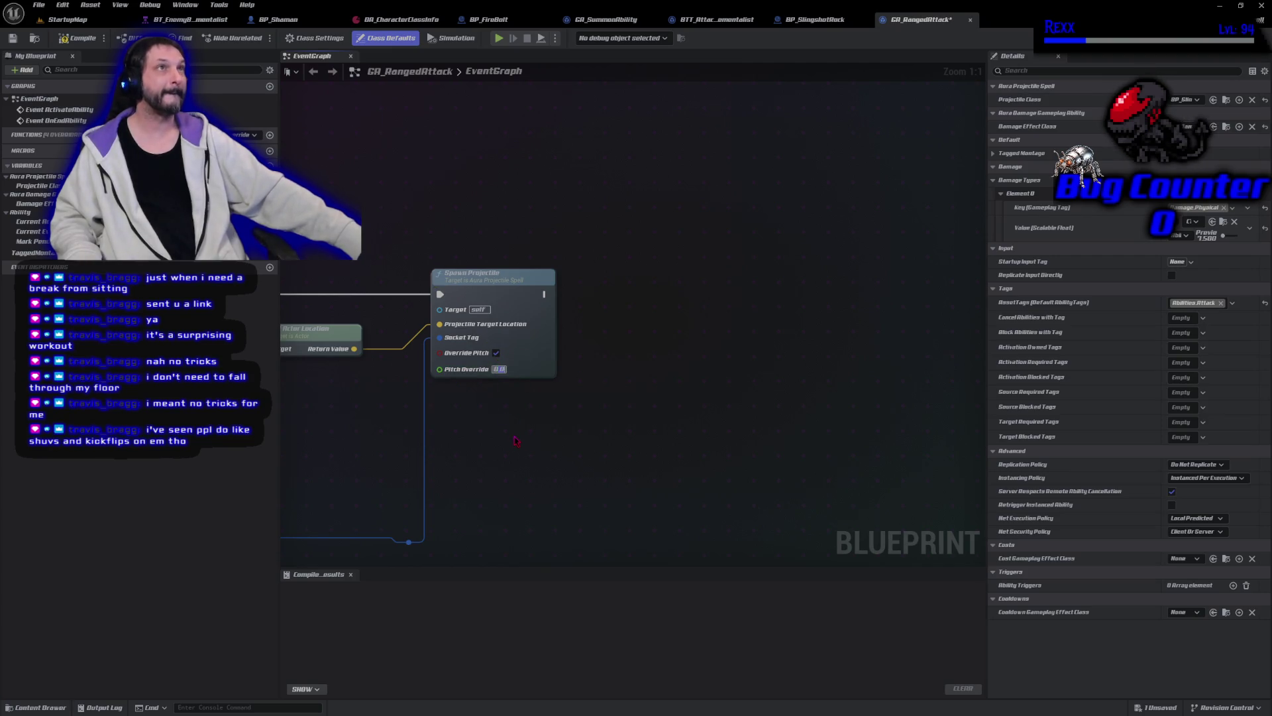
type("35.0")
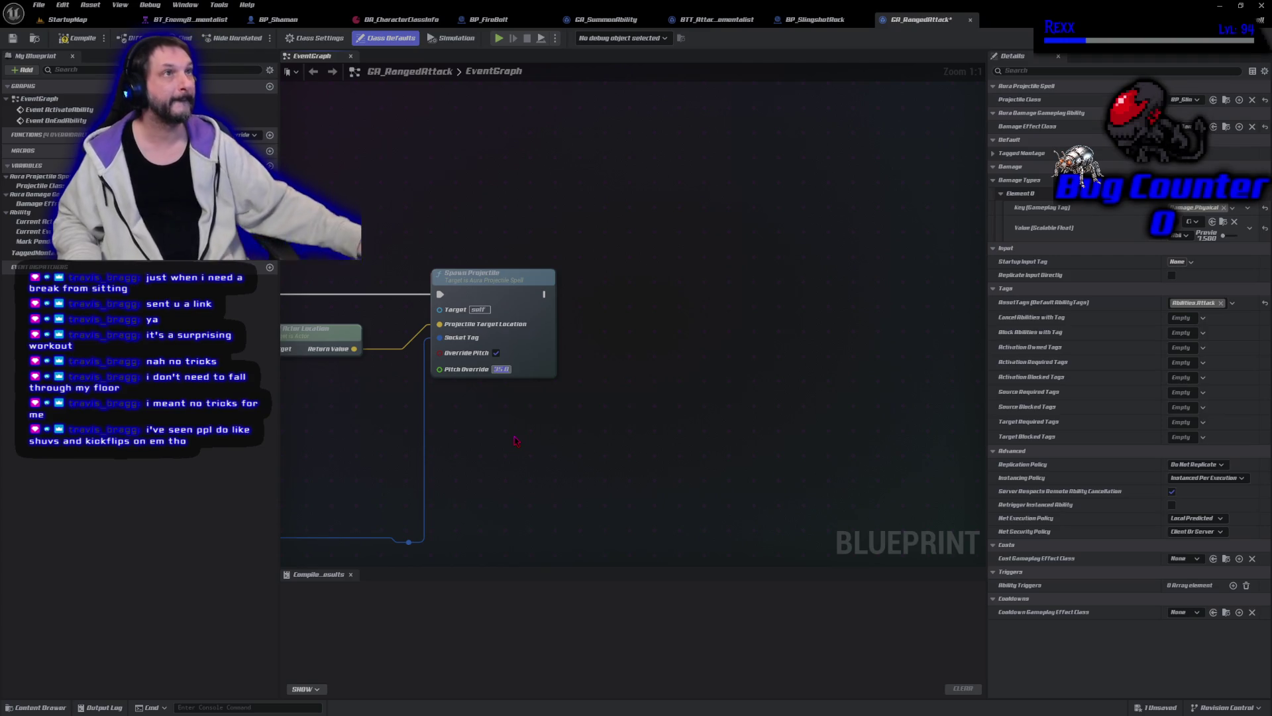
Step: Compile and save GA_RangedAttack, then start a Play-in-Editor session in StartupMap
left_click(64, 40)
left_click(15, 40)
left_click(60, 26)
key("alt+p")
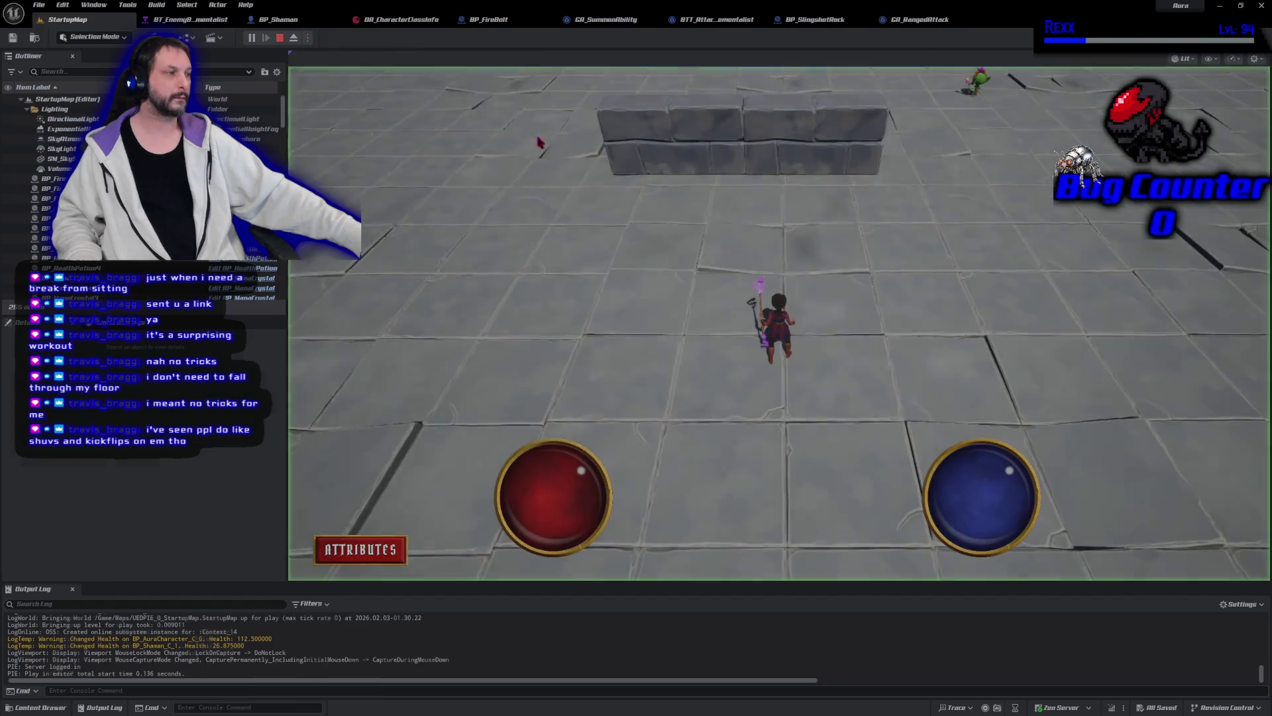
Step: Cast firebolts at the demons to test the pitched projectiles, then stop and return to GA_RangedAttack
left_click(968, 236)
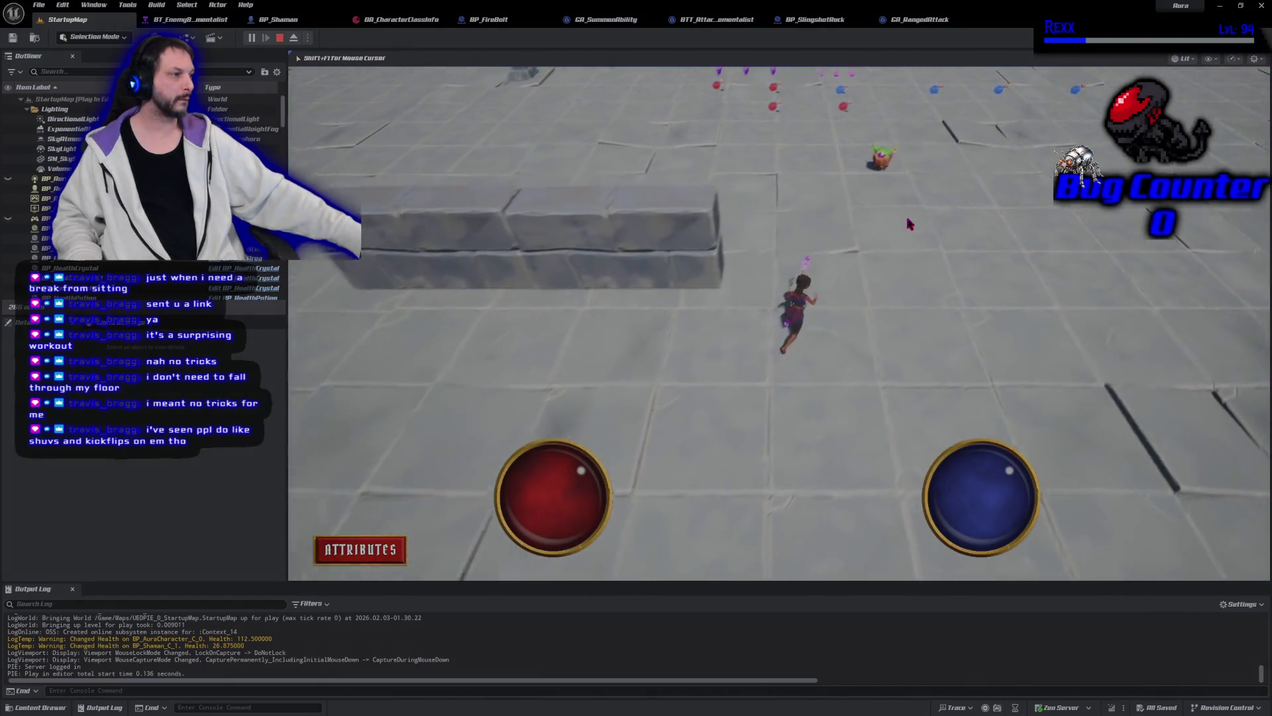
left_click(838, 225)
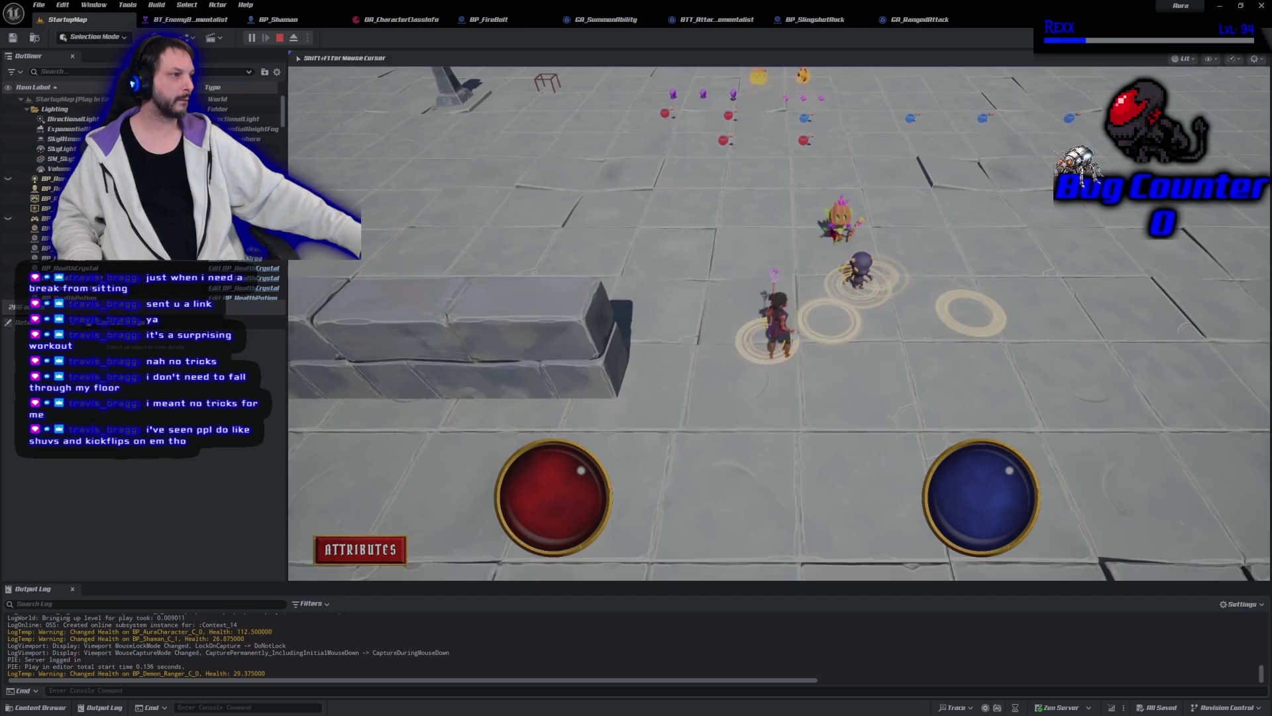
left_click(804, 305)
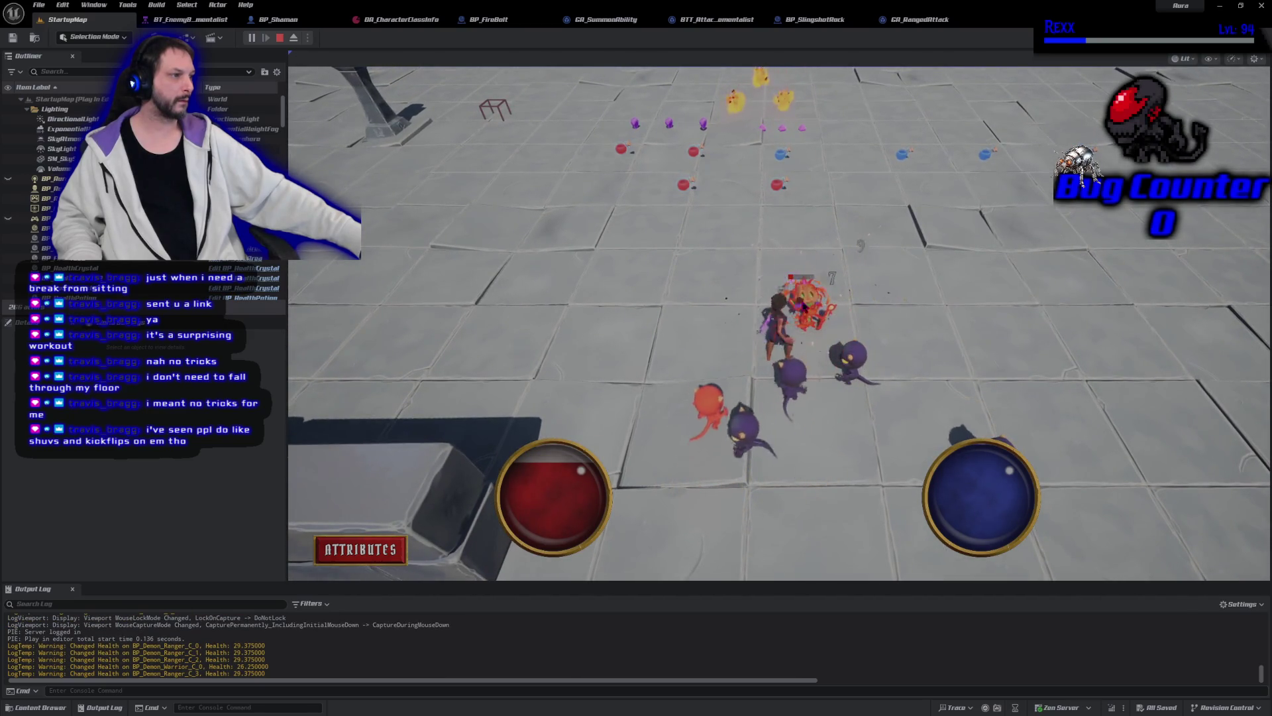
left_click(722, 350)
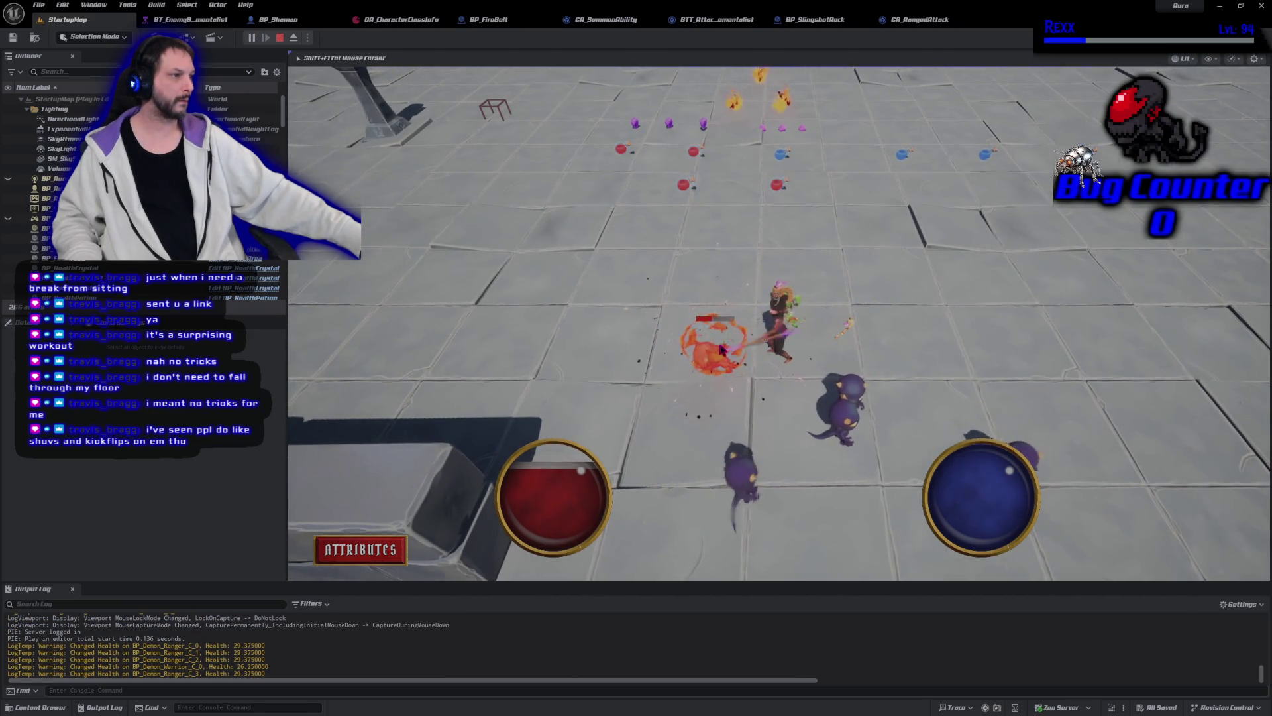
left_click(769, 379)
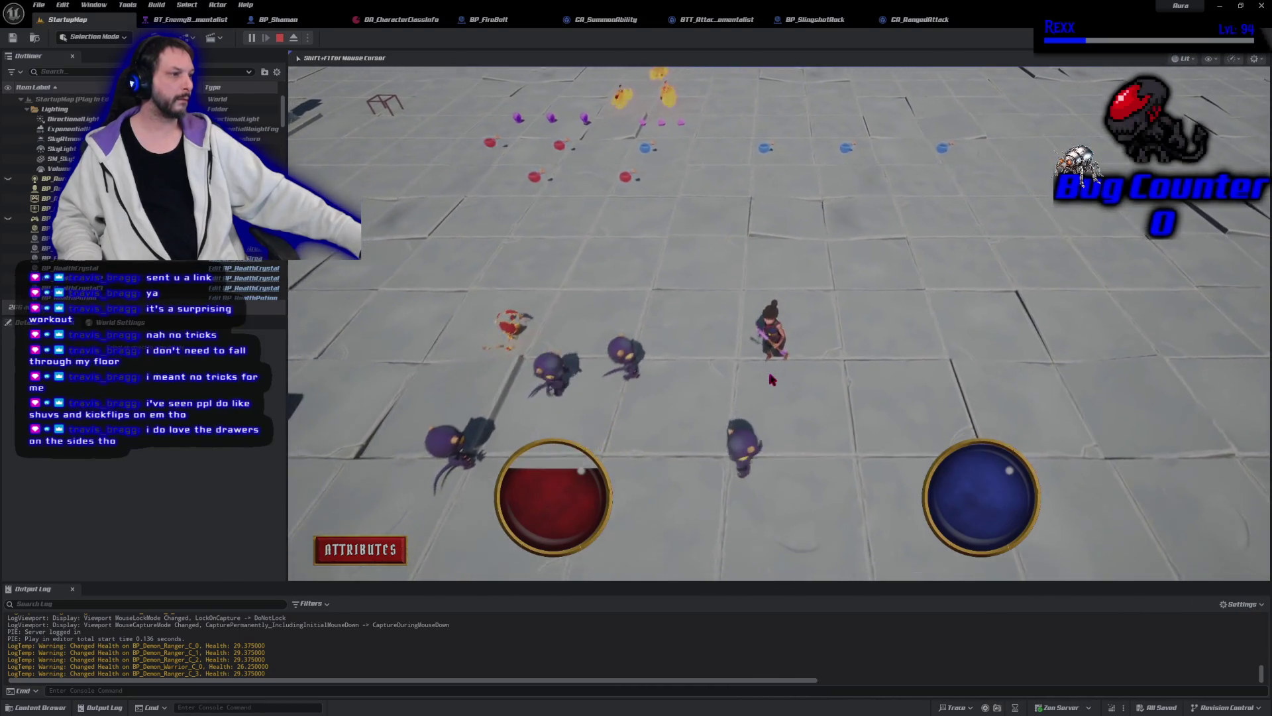
left_click(832, 370)
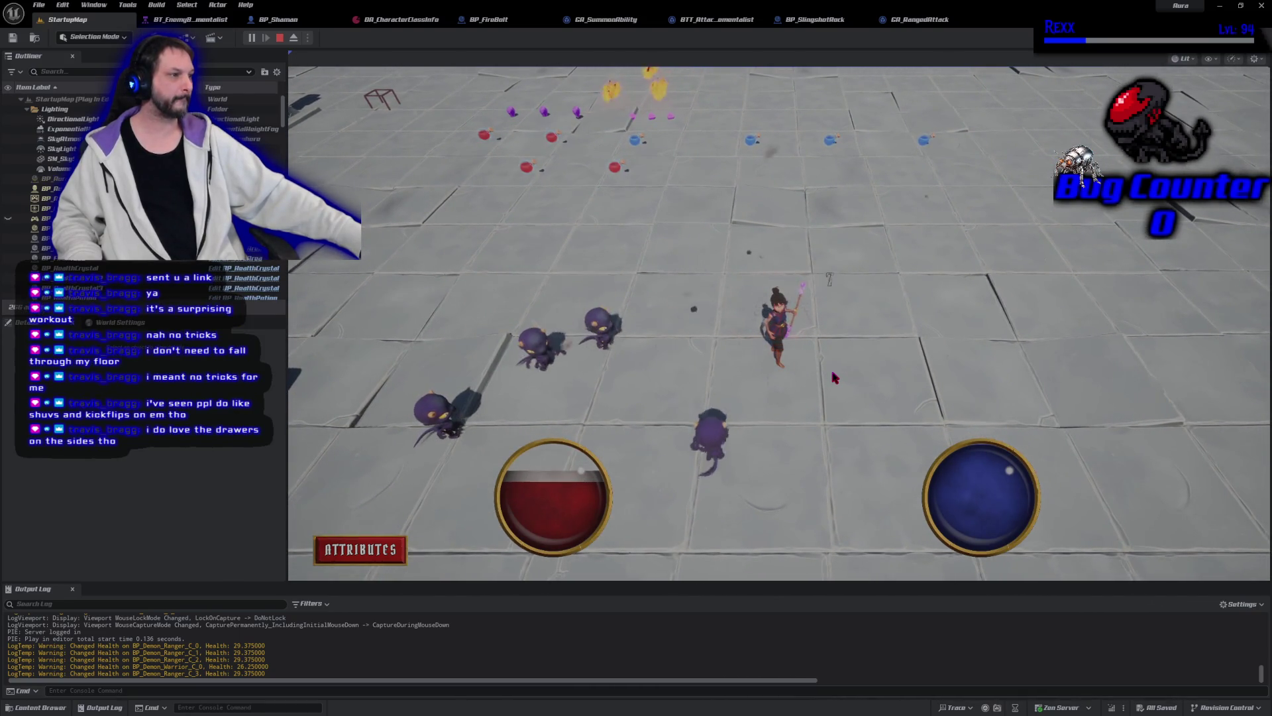
key("Escape")
left_click(920, 19)
Step: Disable Override Pitch on Spawn Projectile, compile, and save all assets
left_click(496, 352)
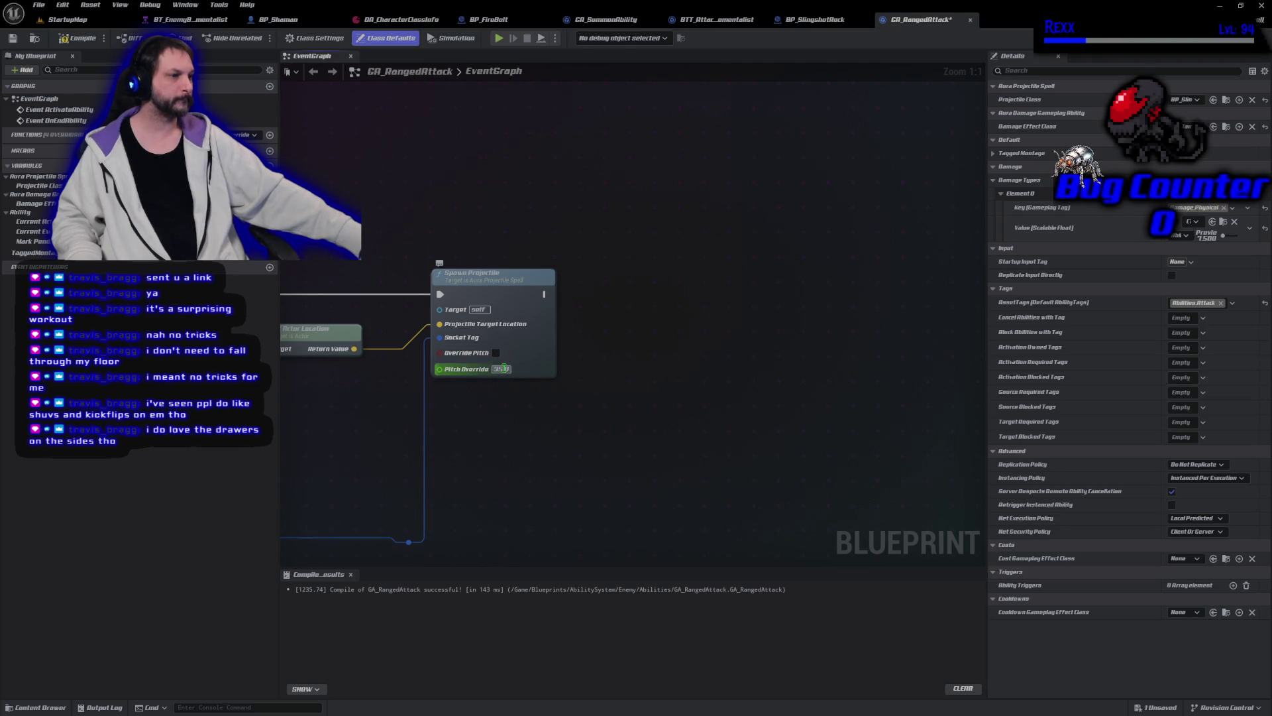
left_click(73, 38)
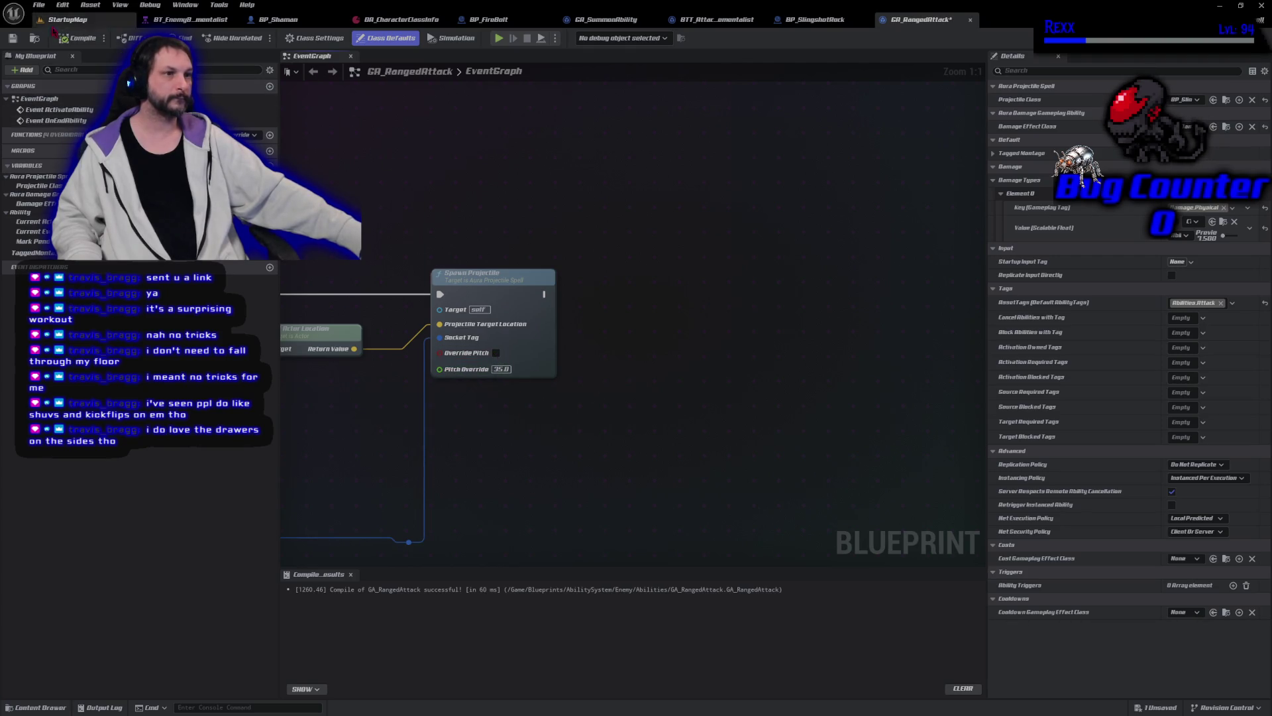
left_click(38, 4)
left_click(58, 70)
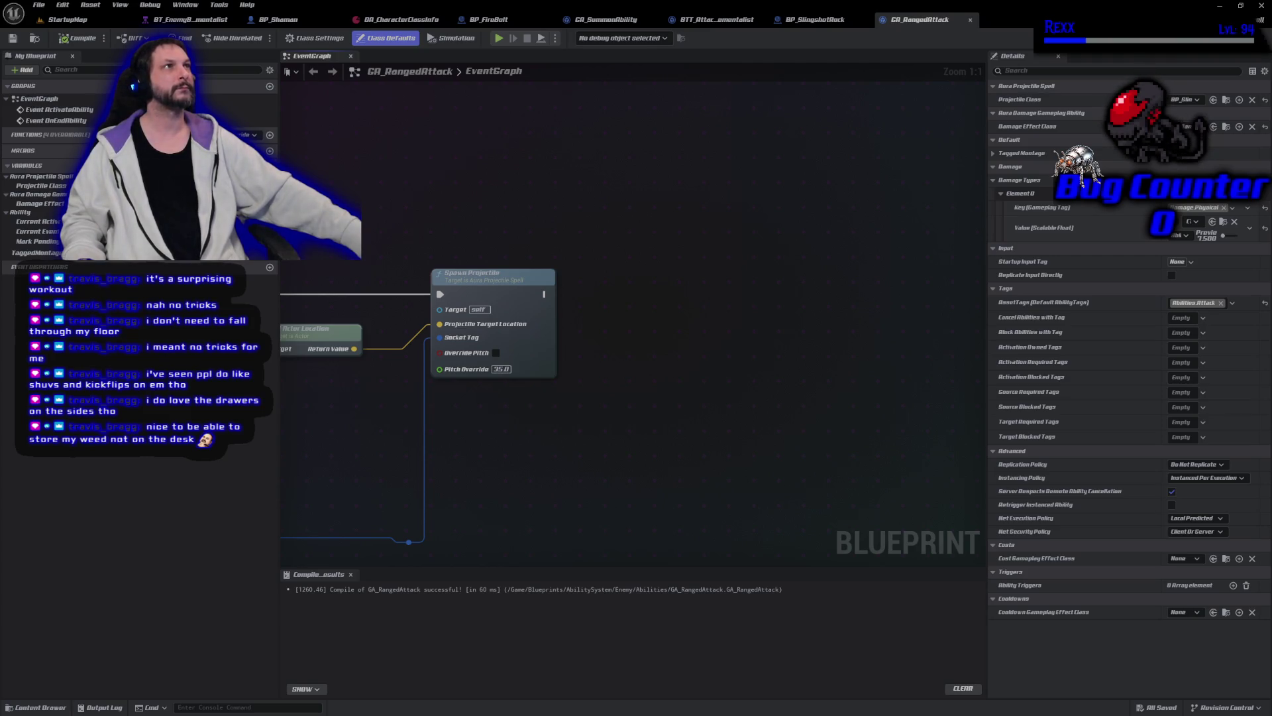
Step: Set Spawn Projectile's Pitch Override to 25.0 and re-enable Override Pitch
key("Return")
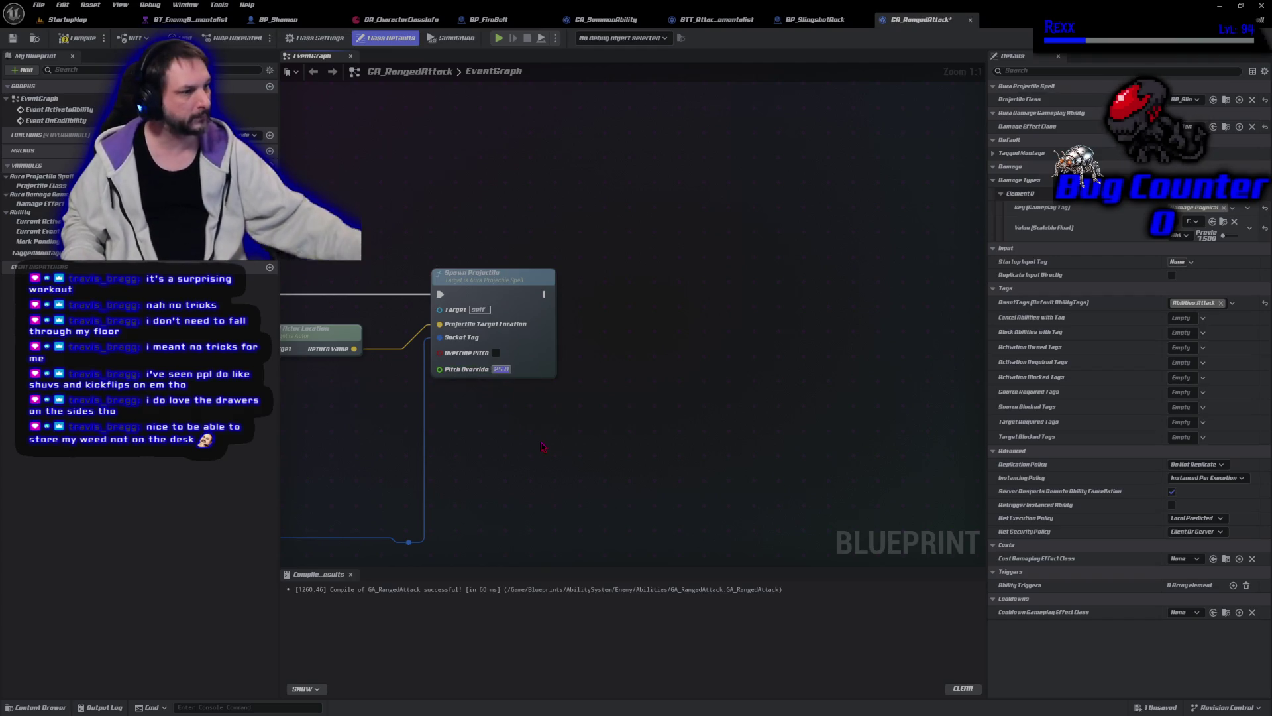
left_click(496, 353)
left_click(496, 353)
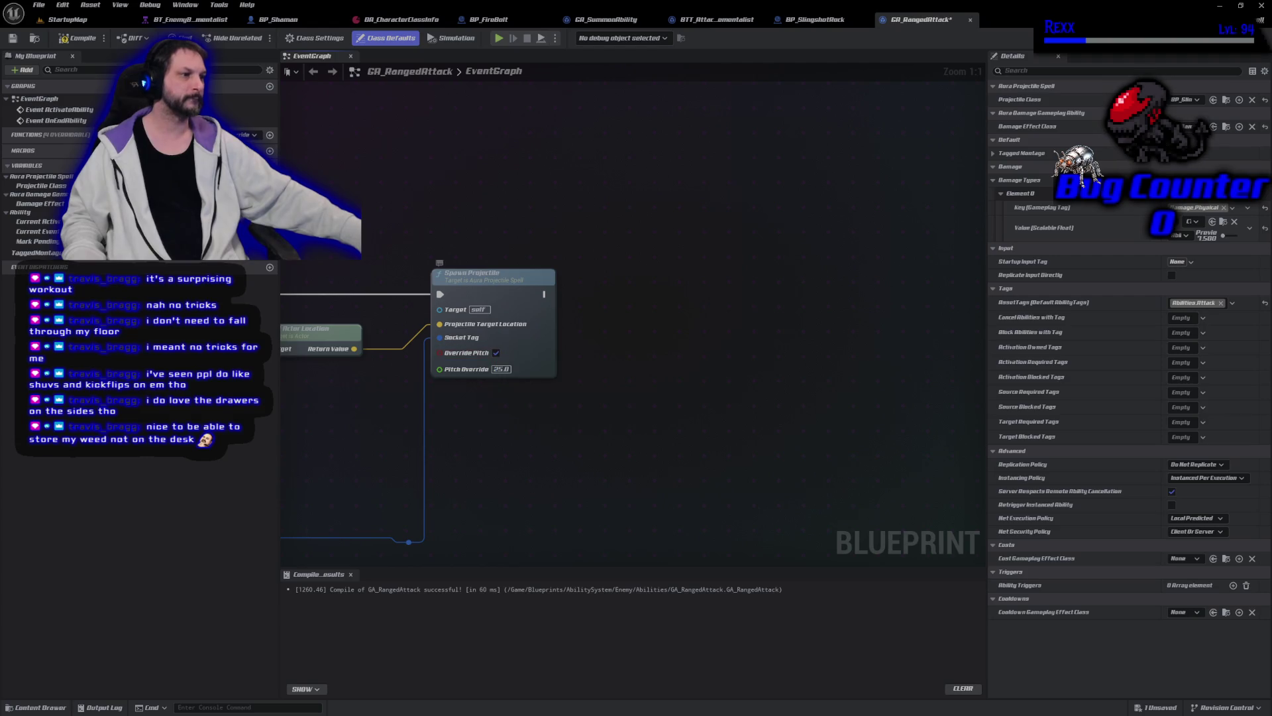
Step: Compile and save GA_RangedAttack with the 25.0 pitch, then start a play session
left_click(77, 38)
left_click(13, 39)
key("alt+p")
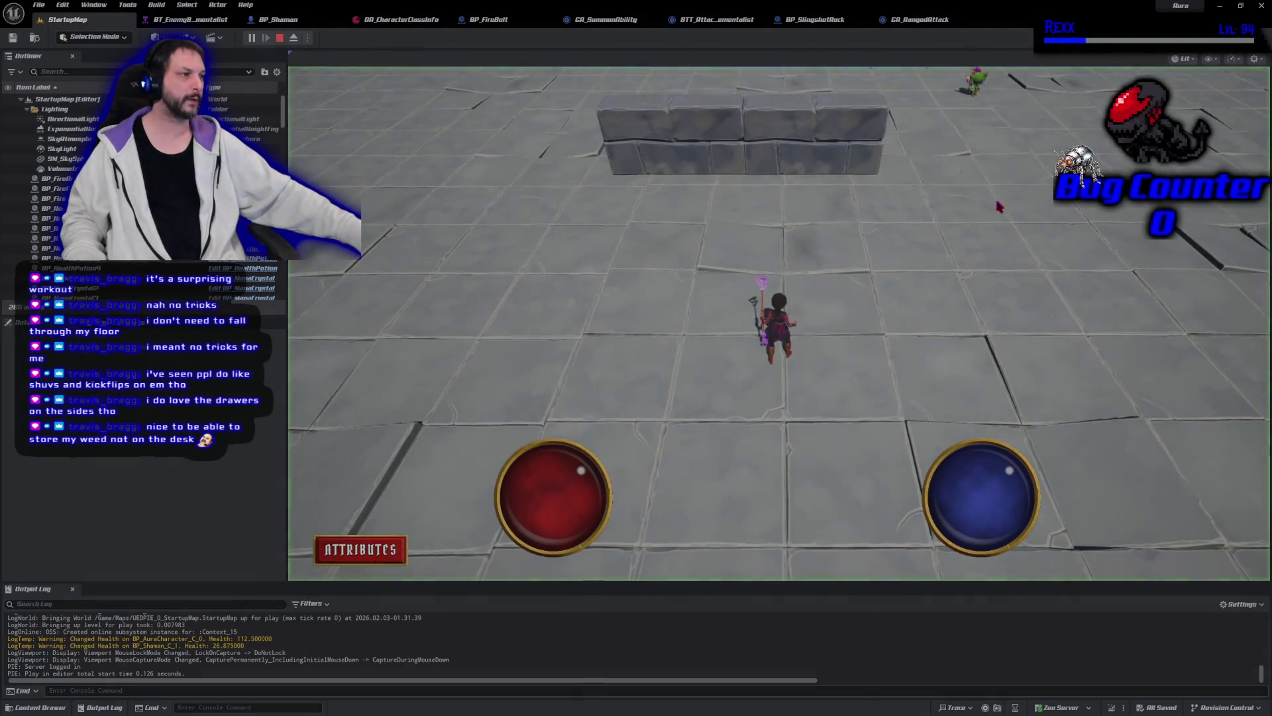
Step: Fire a firebolt at the shaman, dodge the demons, then stop the playtest
left_click(999, 207)
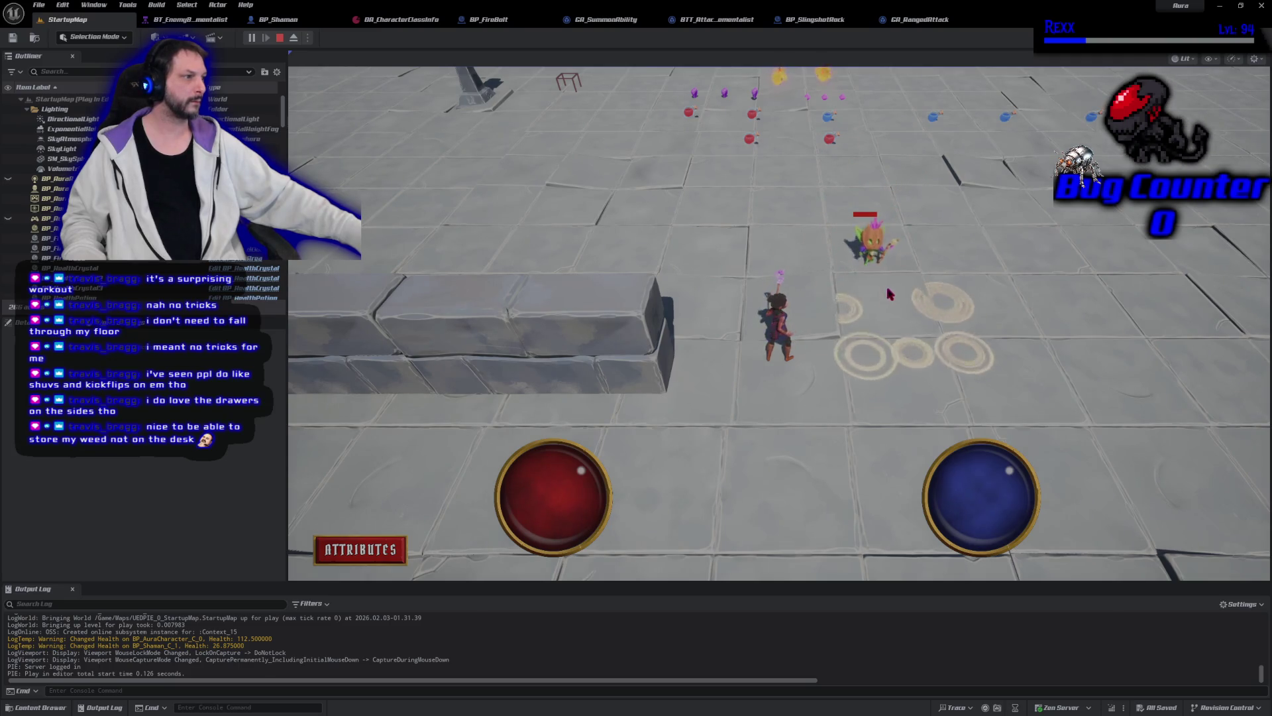
left_click(864, 248)
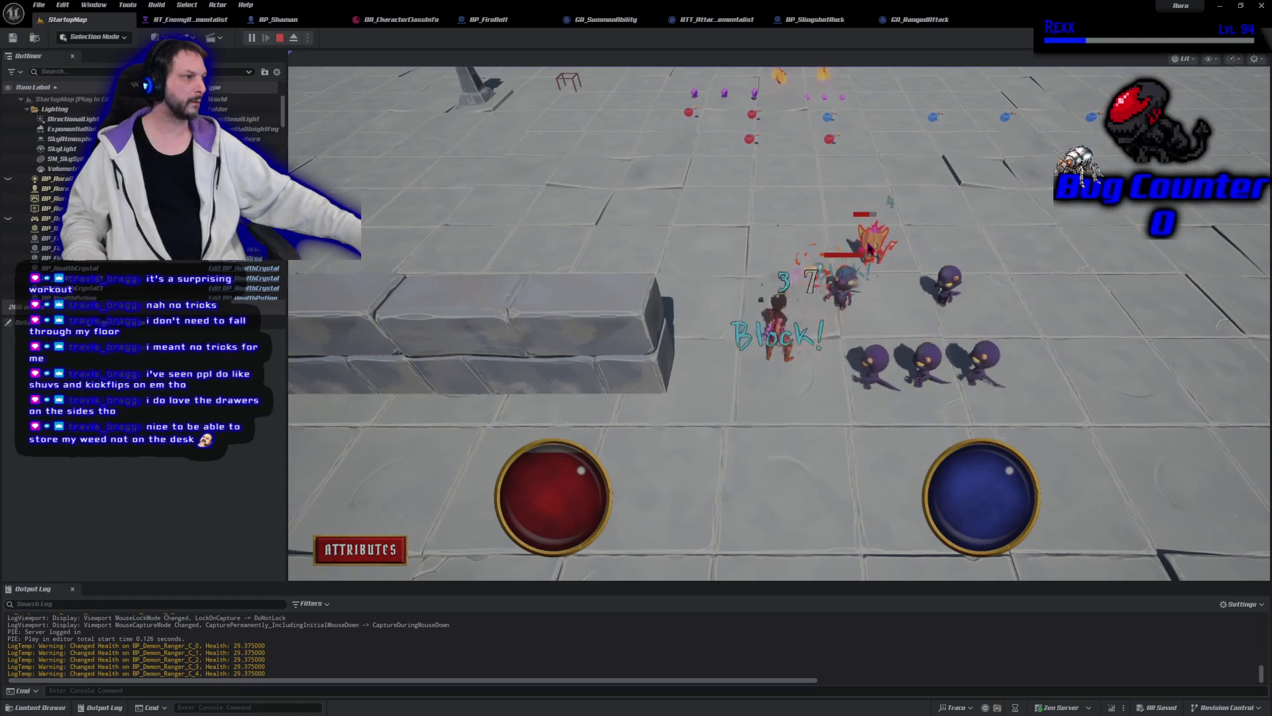
left_click(809, 172)
left_click(871, 424)
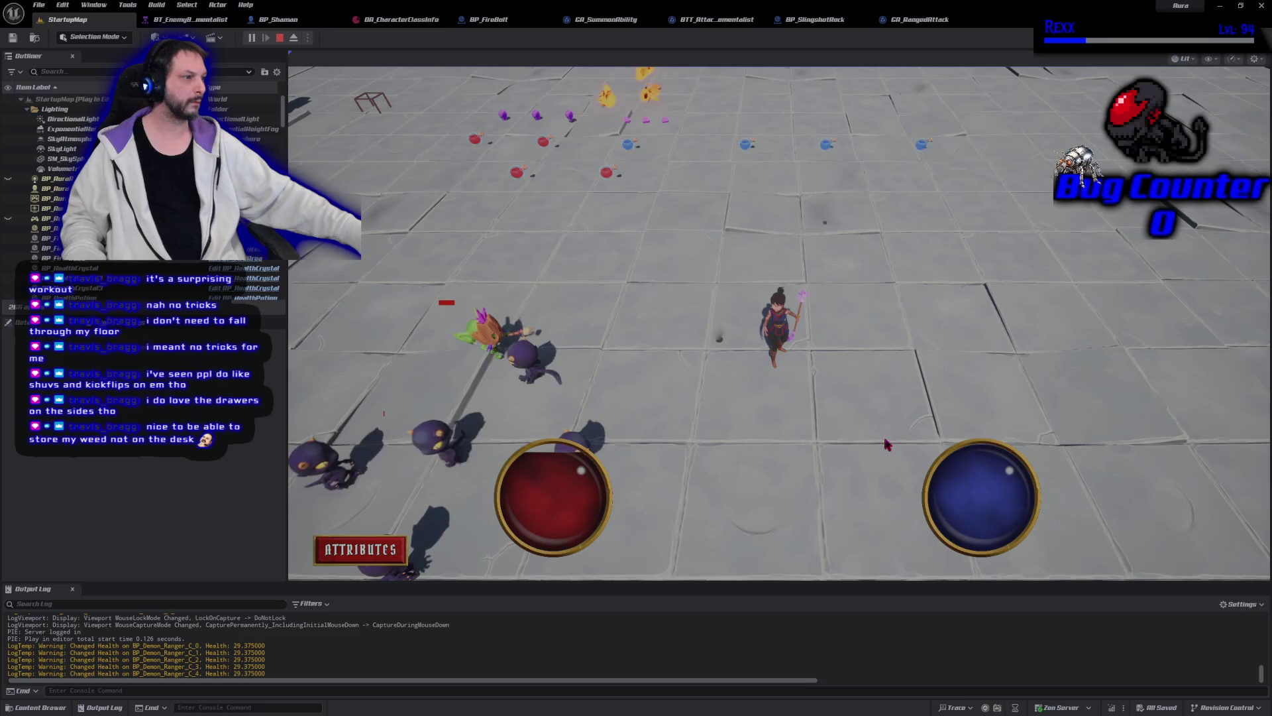
left_click(854, 434)
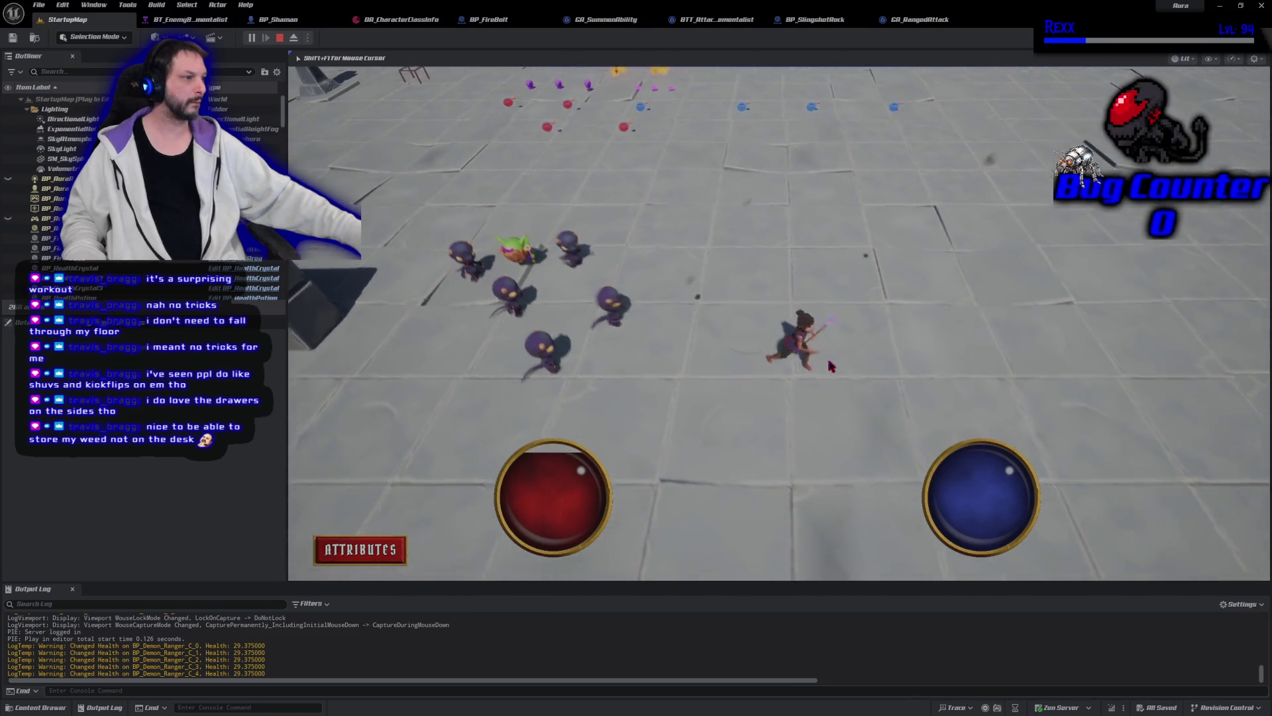
left_click(710, 426)
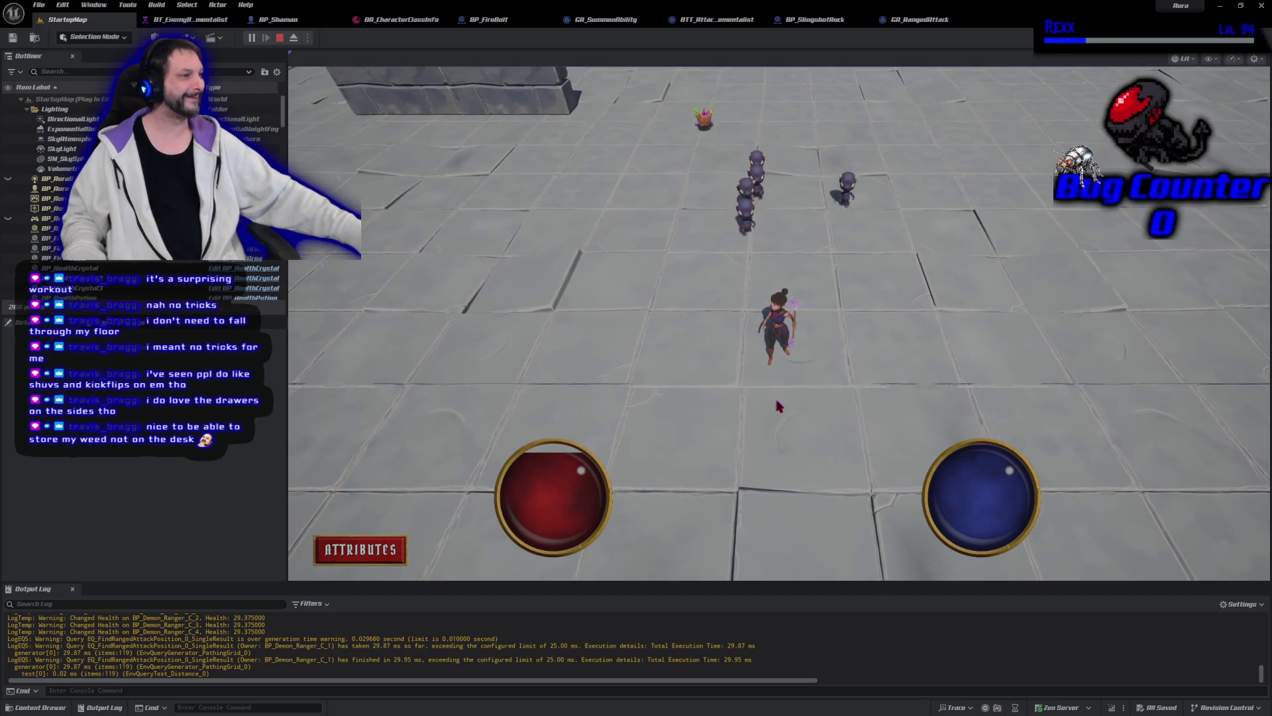
left_click(280, 38)
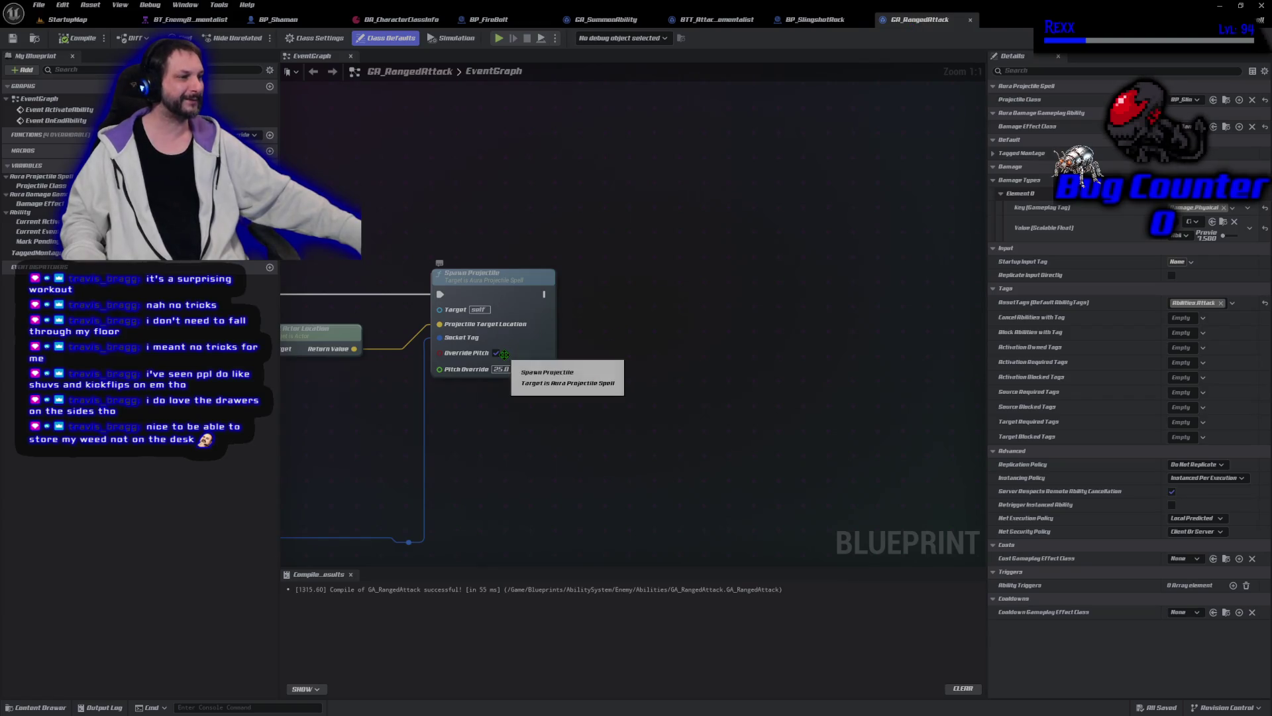
Step: Uncheck Override Pitch on Spawn Projectile and recompile GA_RangedAttack
left_click(496, 352)
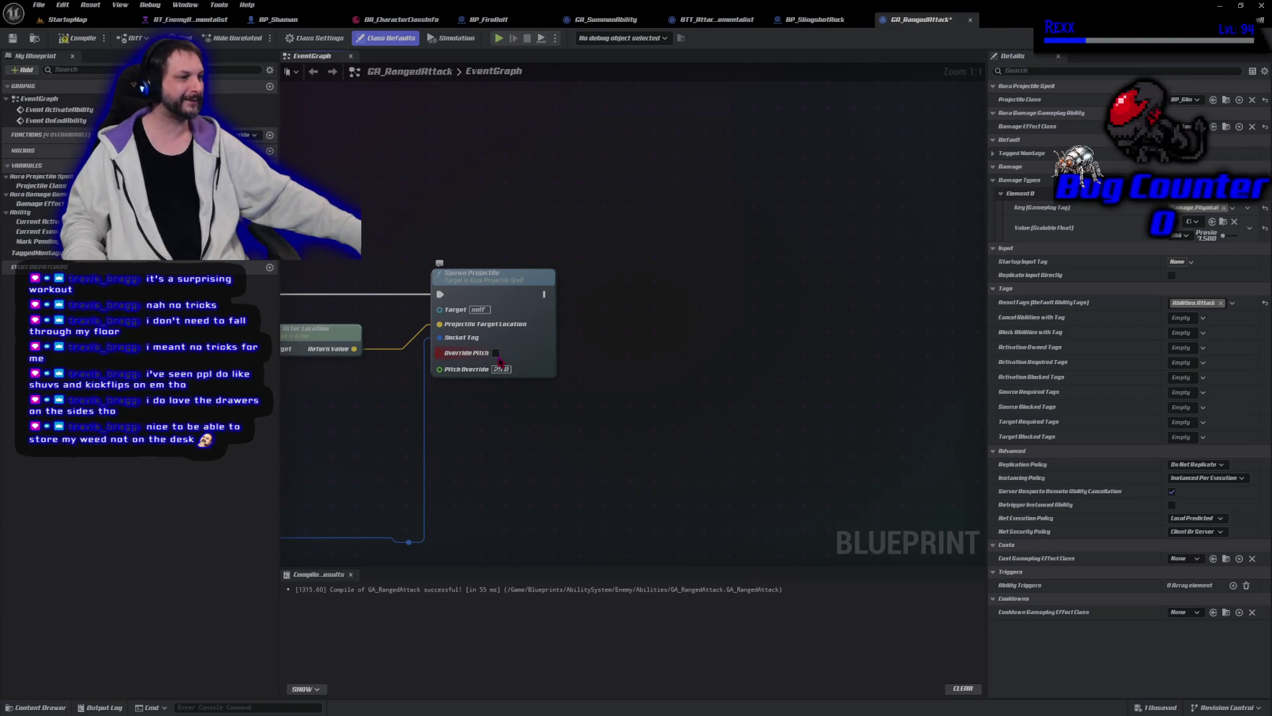
left_click(79, 38)
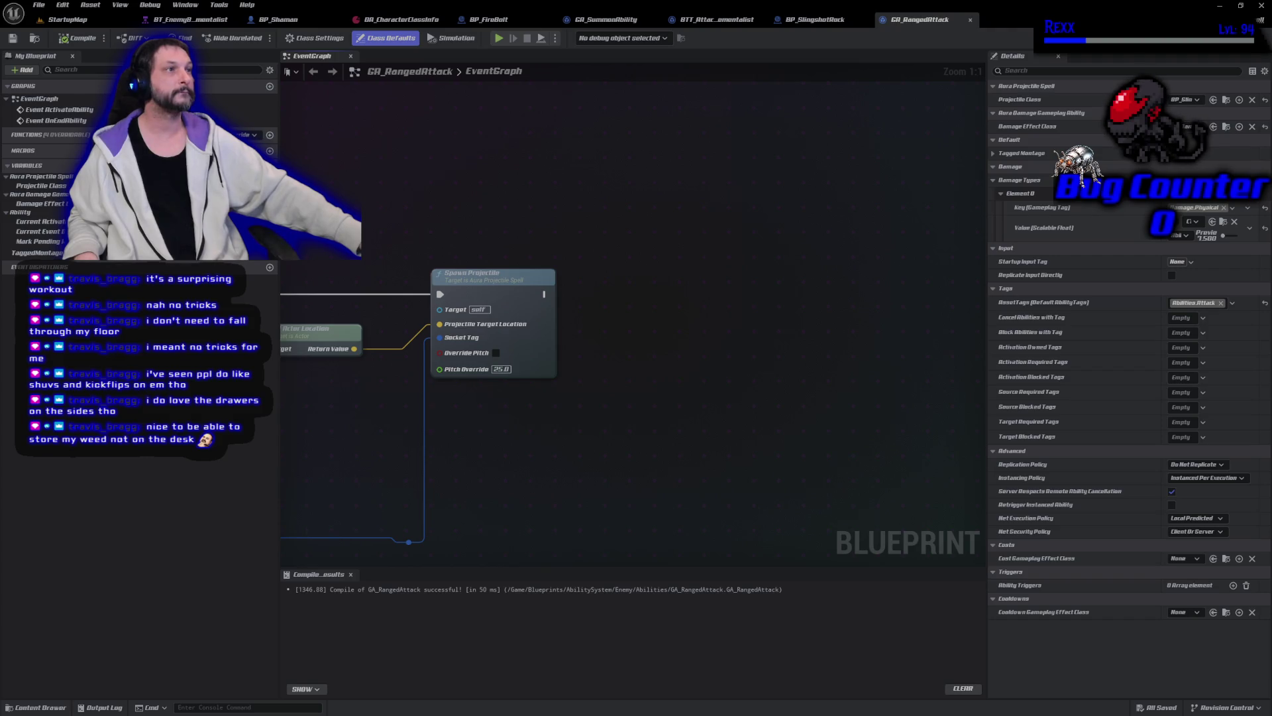
Step: Wrap Spawn Projectile in a comment noting override pitch was turned off as unnecessary
left_click_drag(410, 223, 622, 392)
type("c")
type("S")
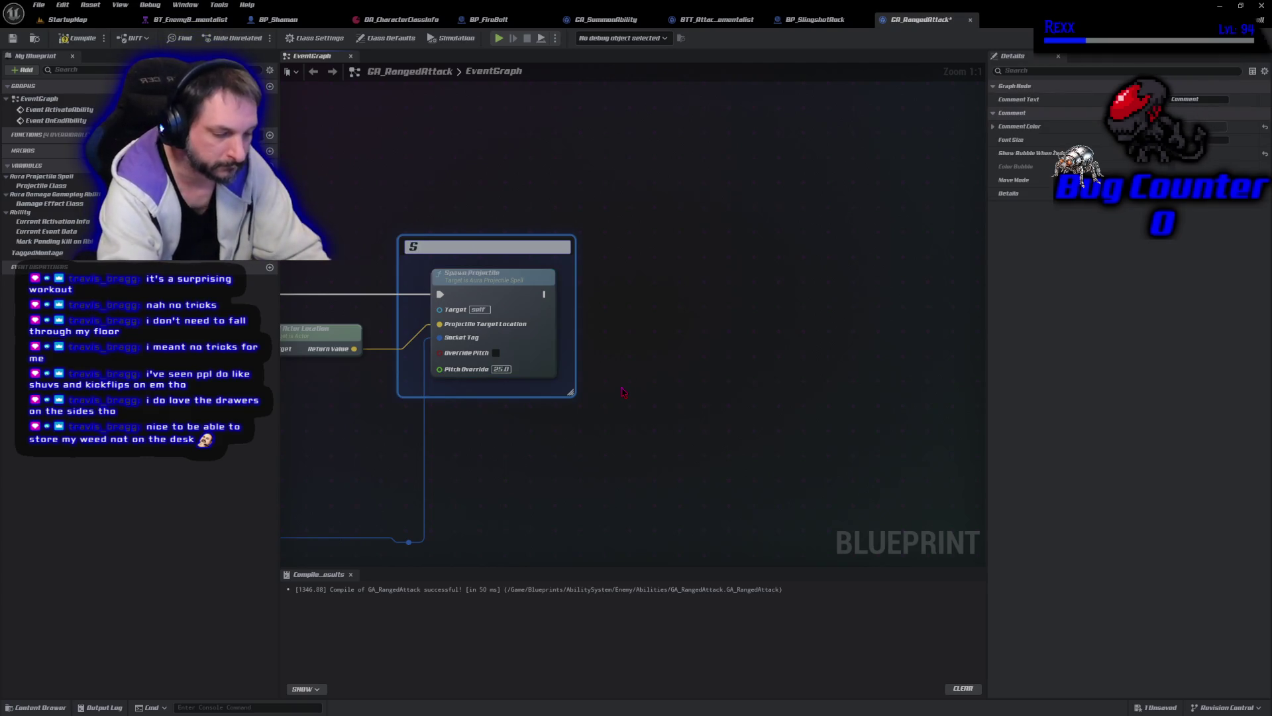
type("phen")
type(" used th")
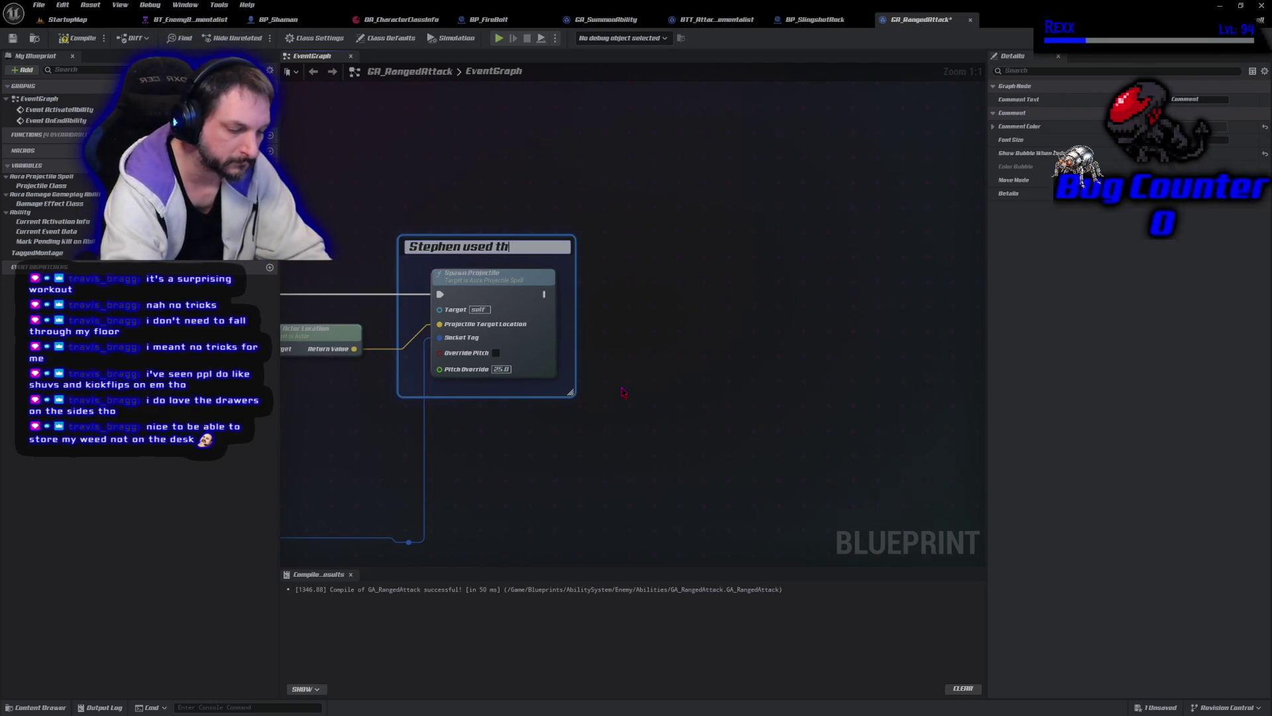
type("is to fix an")
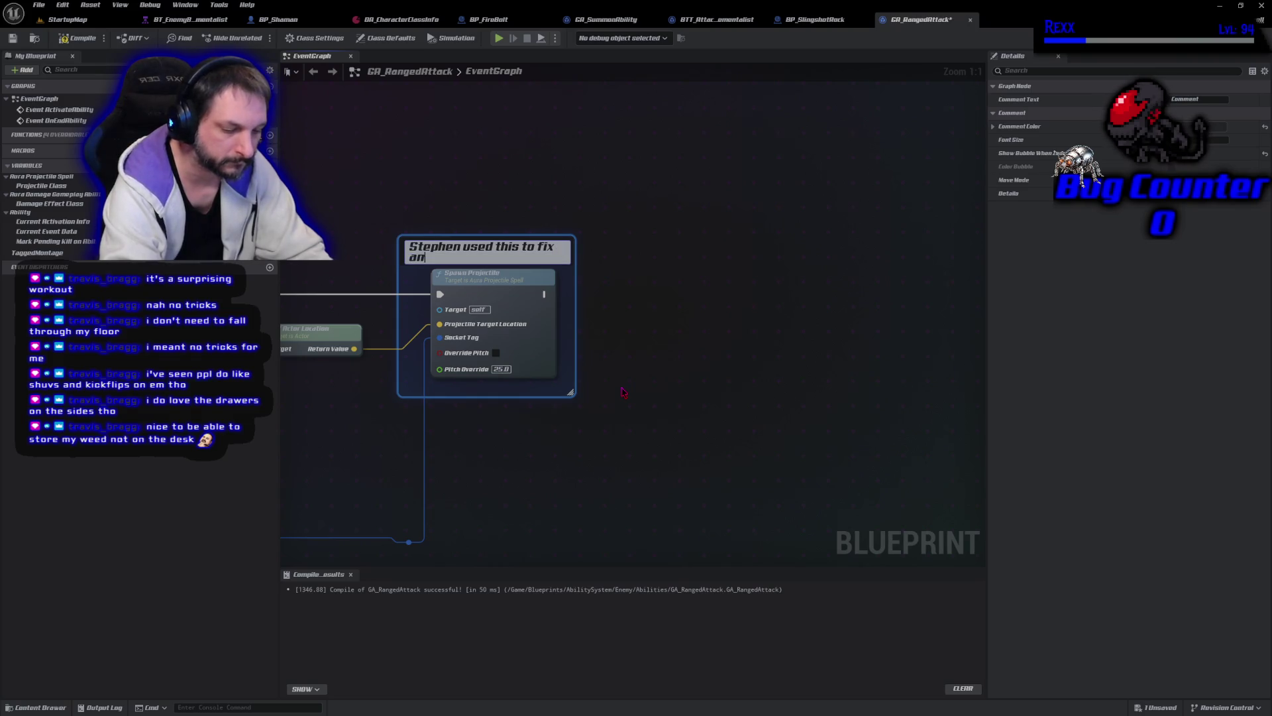
type(" iss")
type("ue i didnt")
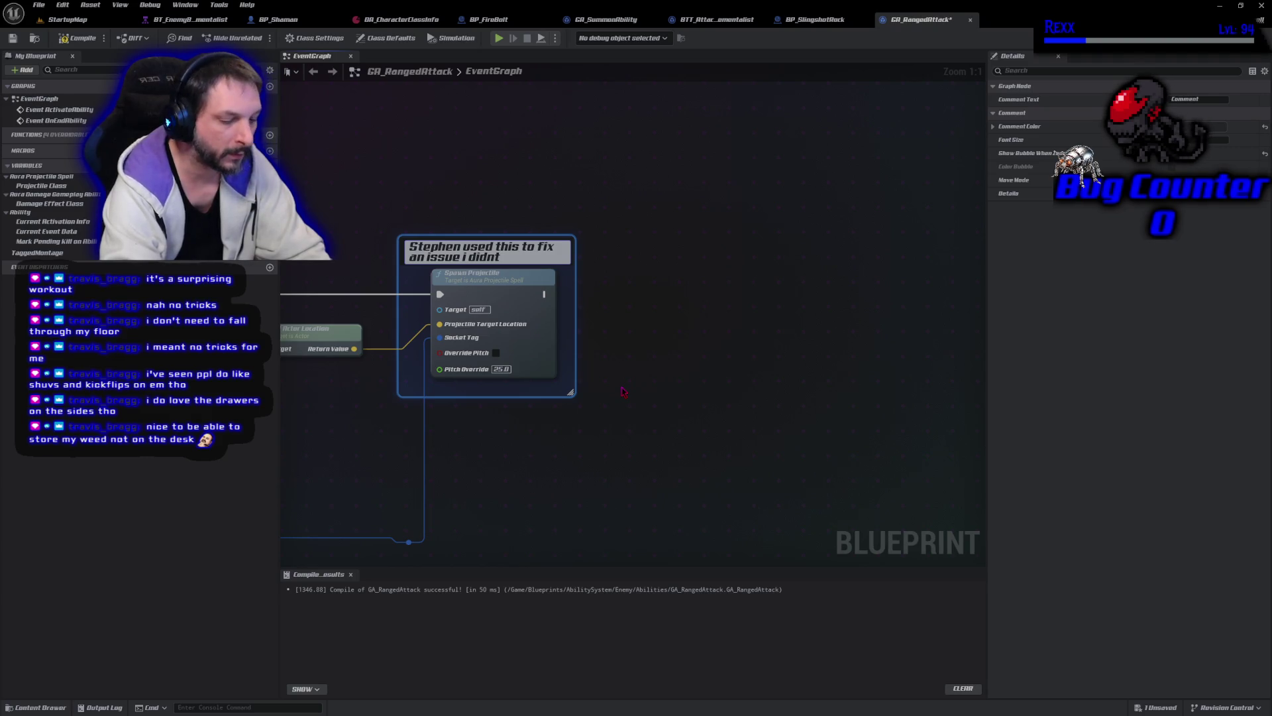
key("BackSpace")
key("BackSpace")
key("BackSpace")
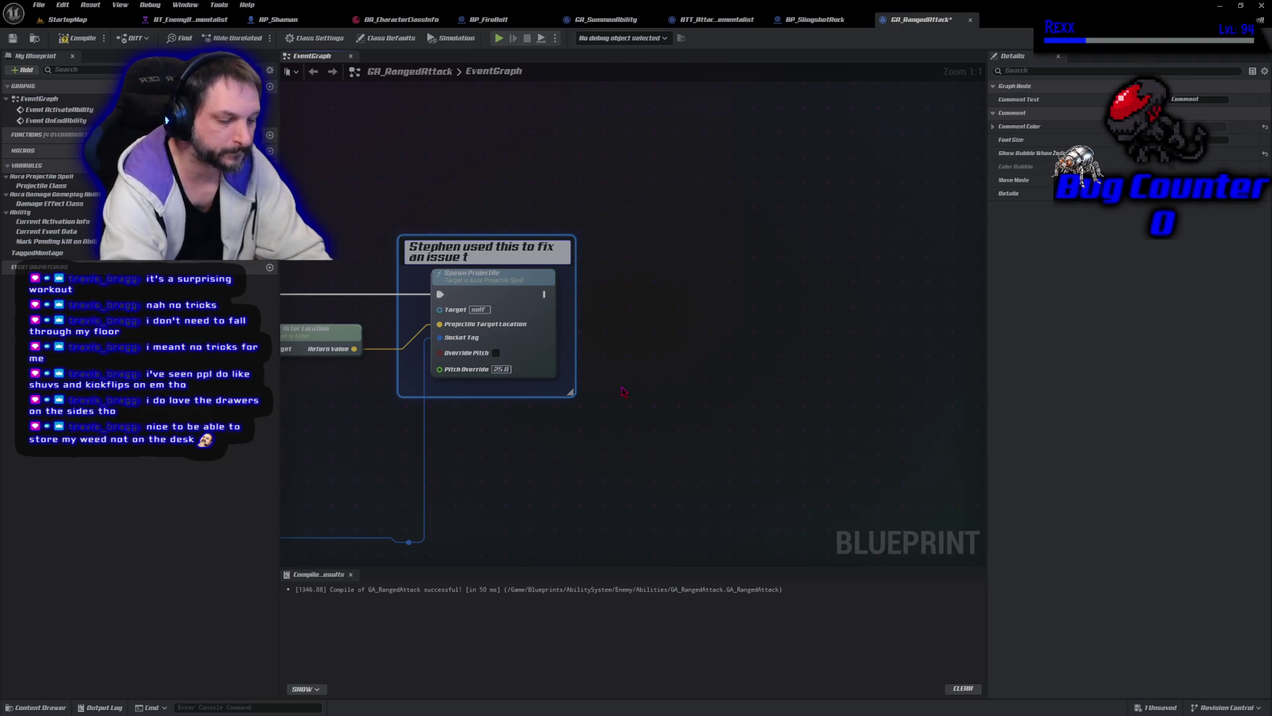
type("we donot have")
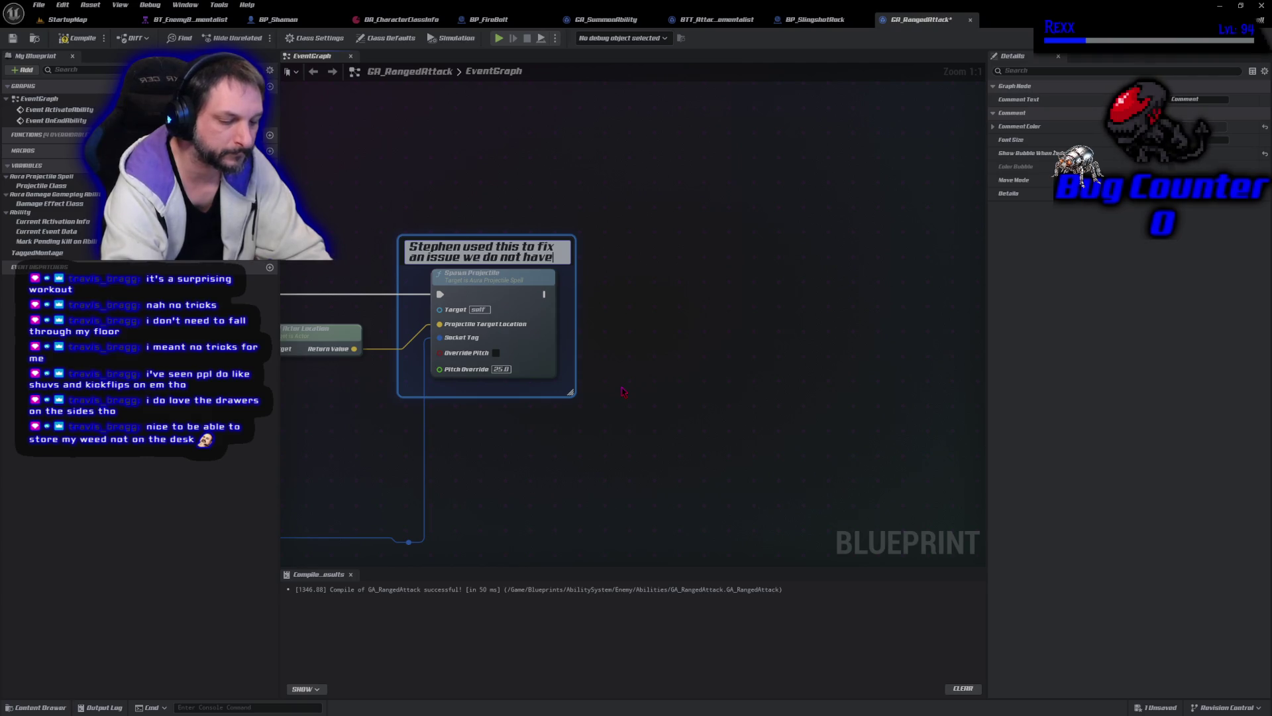
type(", so override pitch")
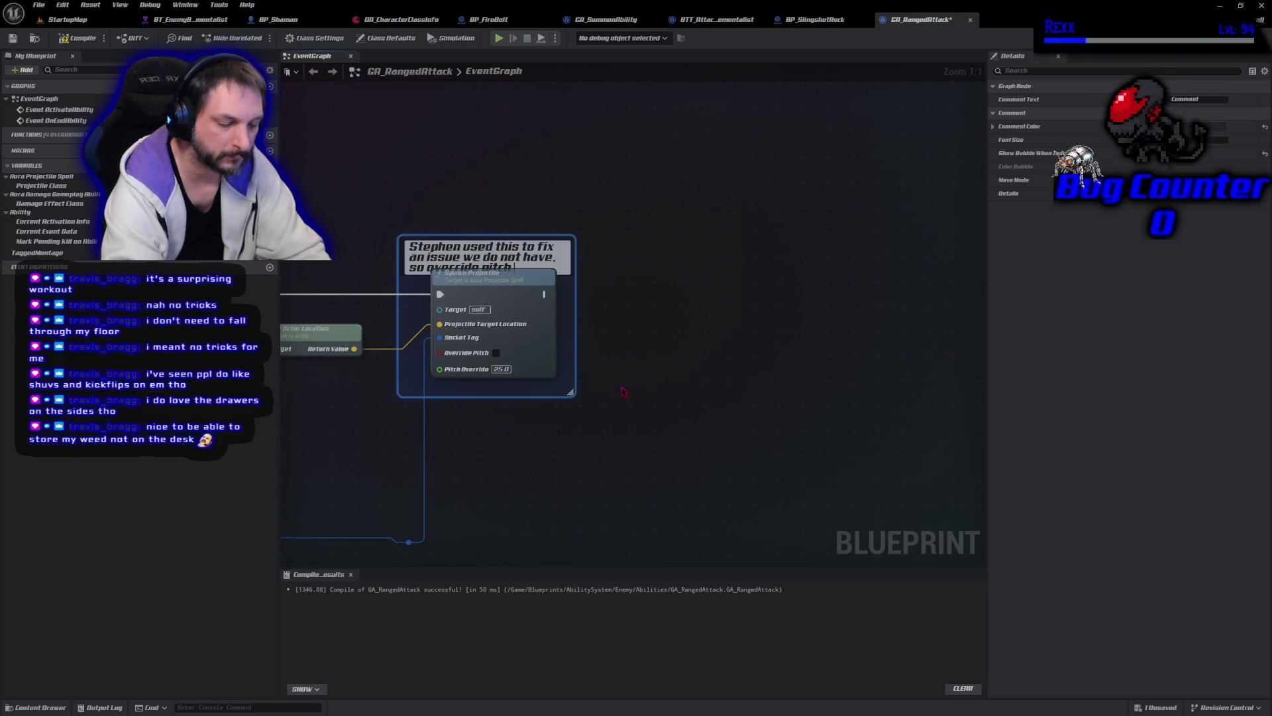
type(" was turned off.")
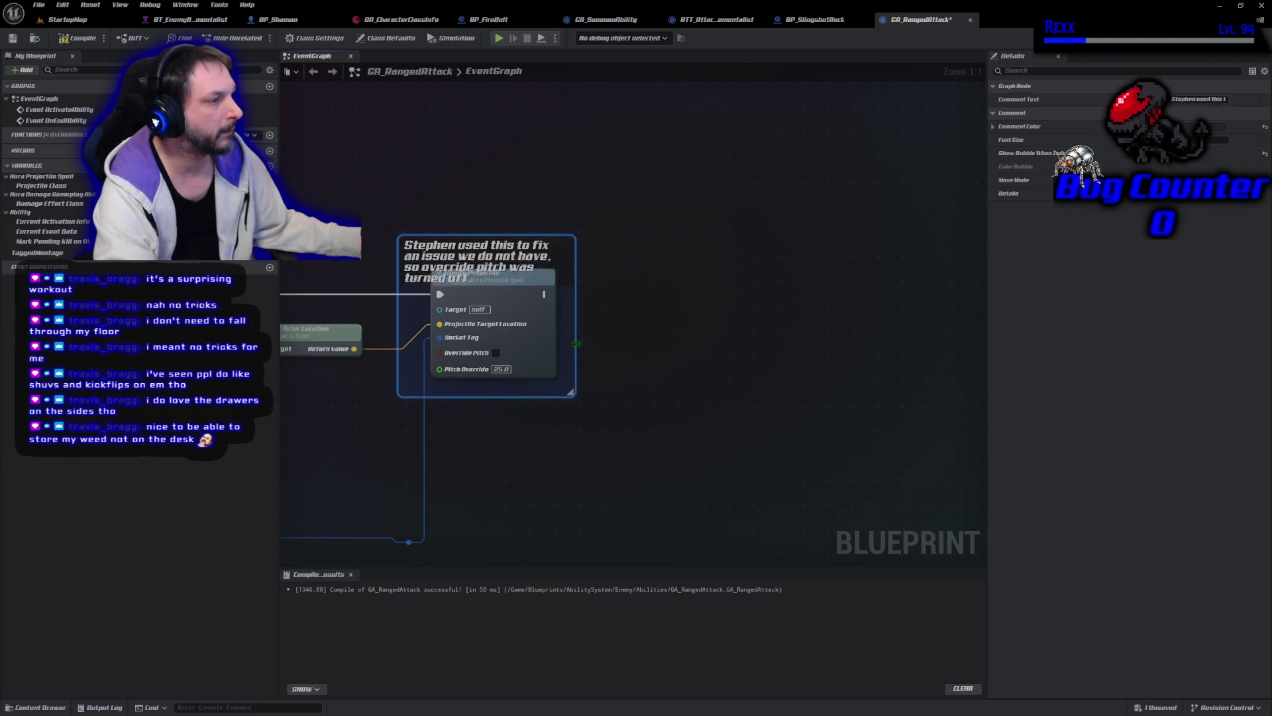
Step: Resize the comment box to fit its text and set its colour to yellow
left_click_drag(580, 356, 634, 356)
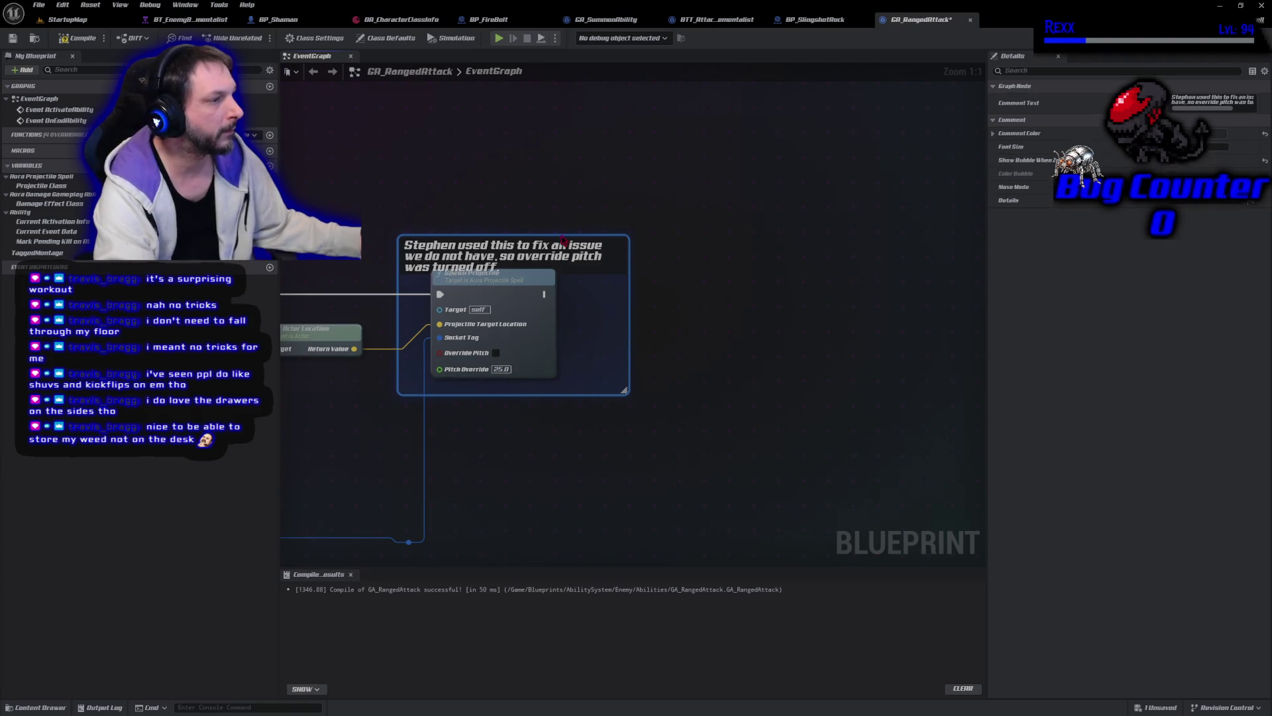
left_click_drag(542, 239, 543, 198)
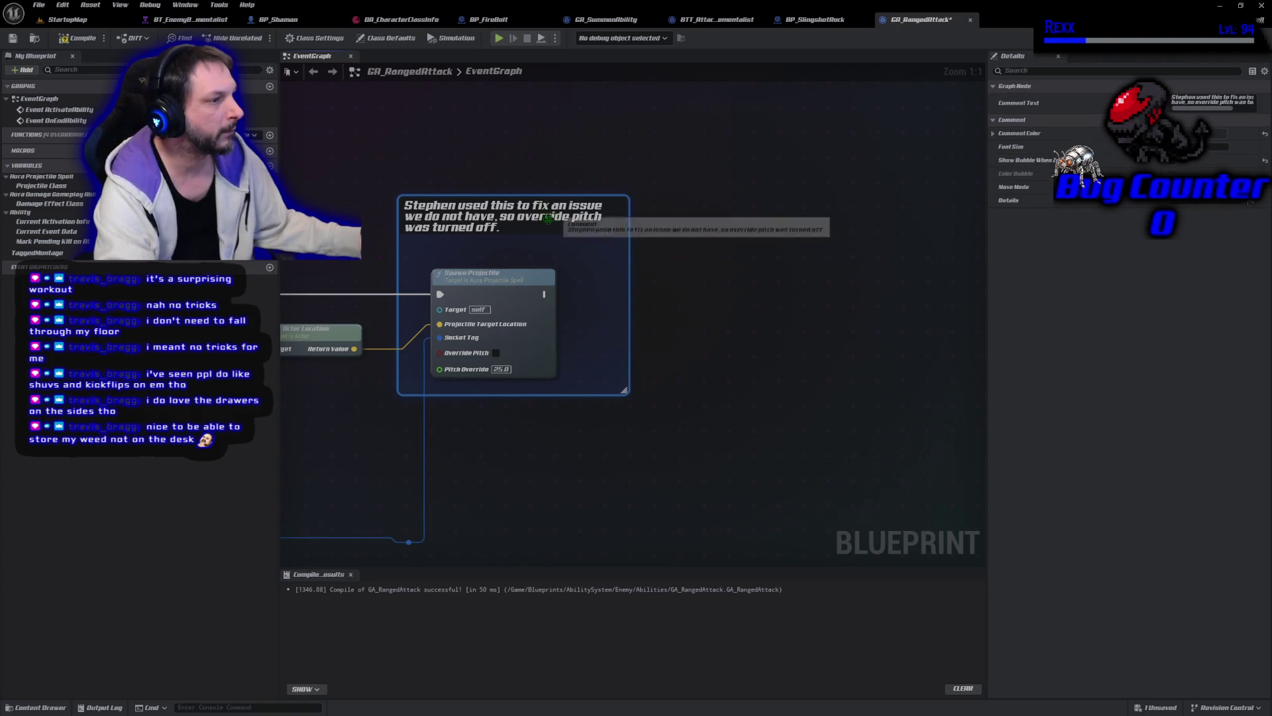
left_click(1173, 171)
left_click(1212, 133)
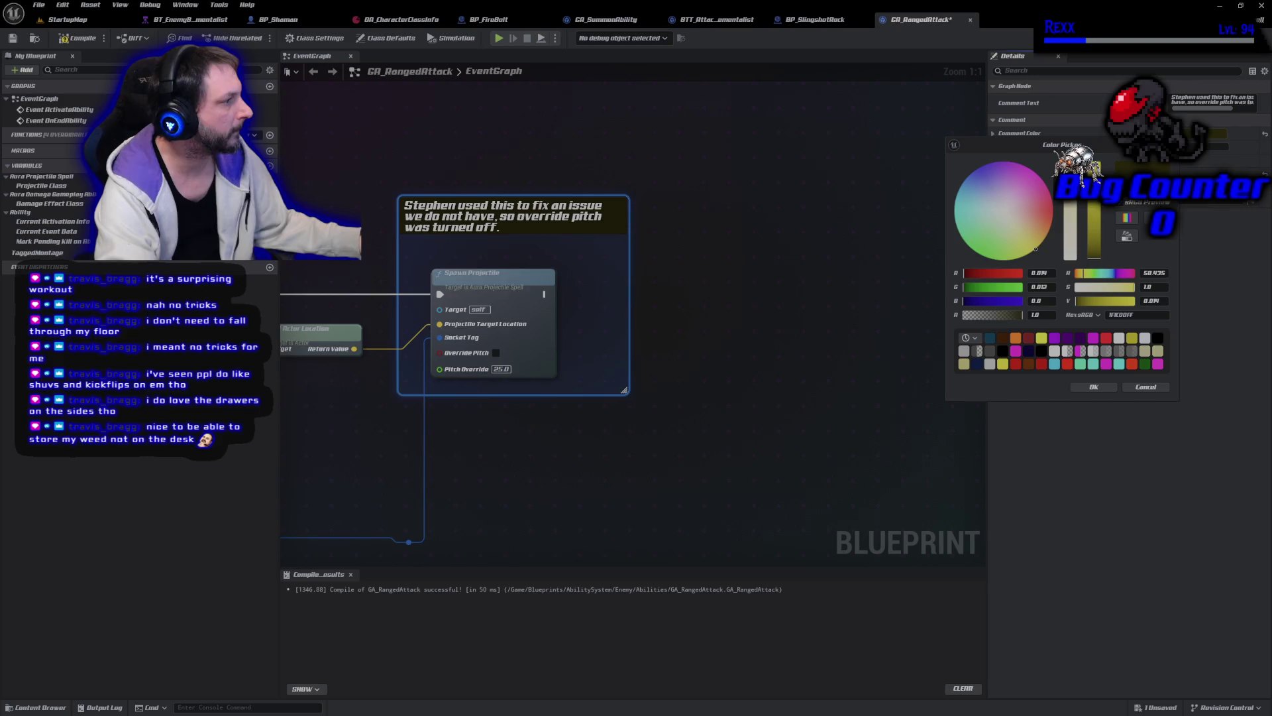
left_click(1093, 389)
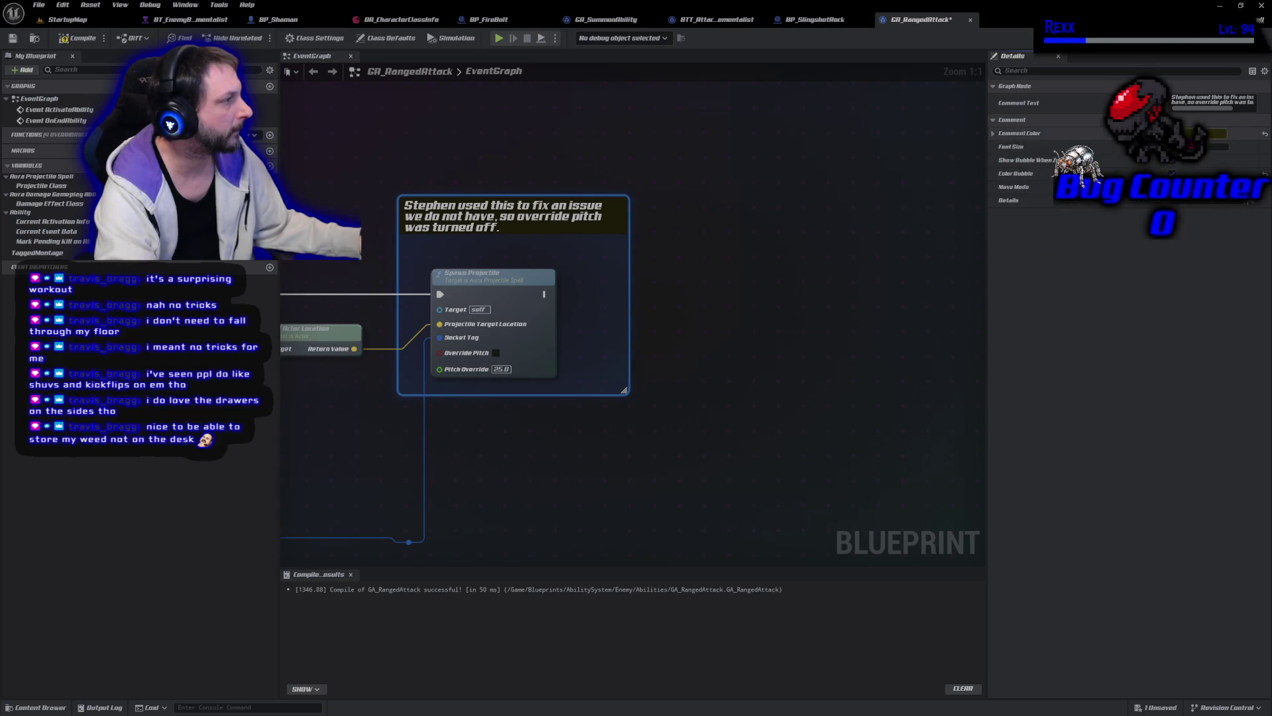
left_click(1212, 133)
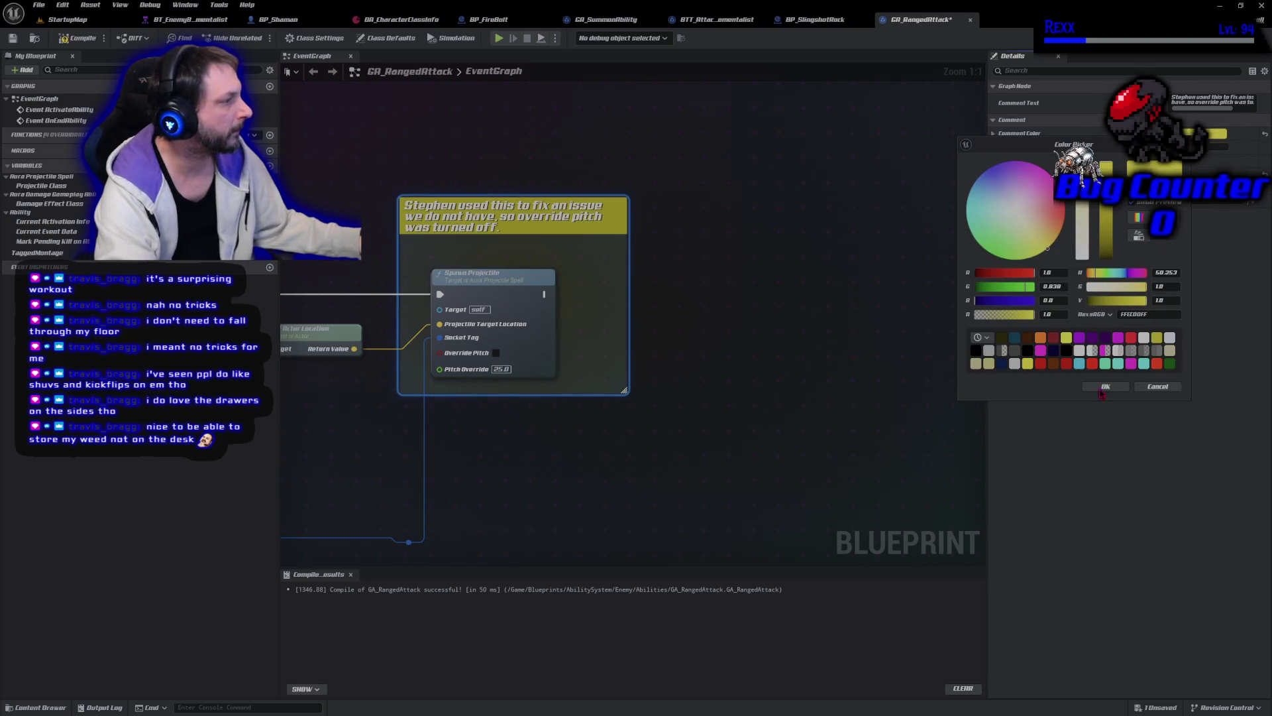
left_click(1106, 386)
Step: Compile and save GA_RangedAttack with Ctrl+S
left_click(76, 40)
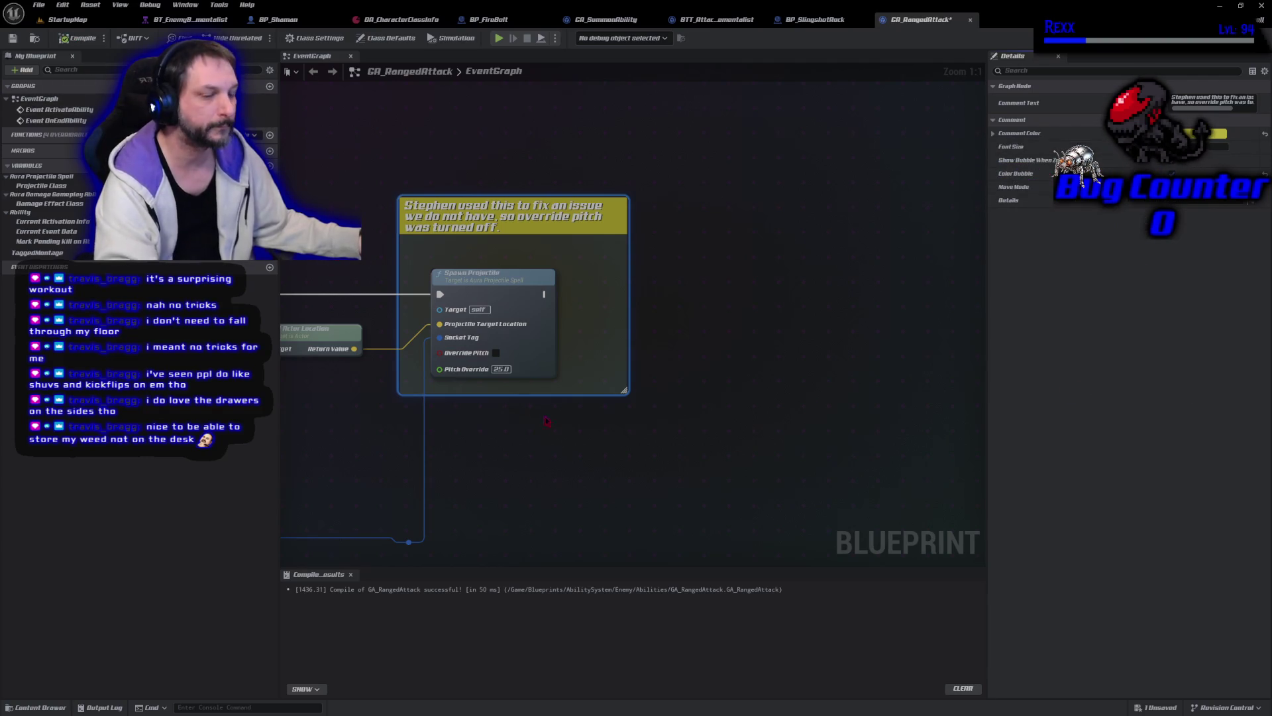
key("ctrl+s")
left_click_drag(546, 440, 684, 457)
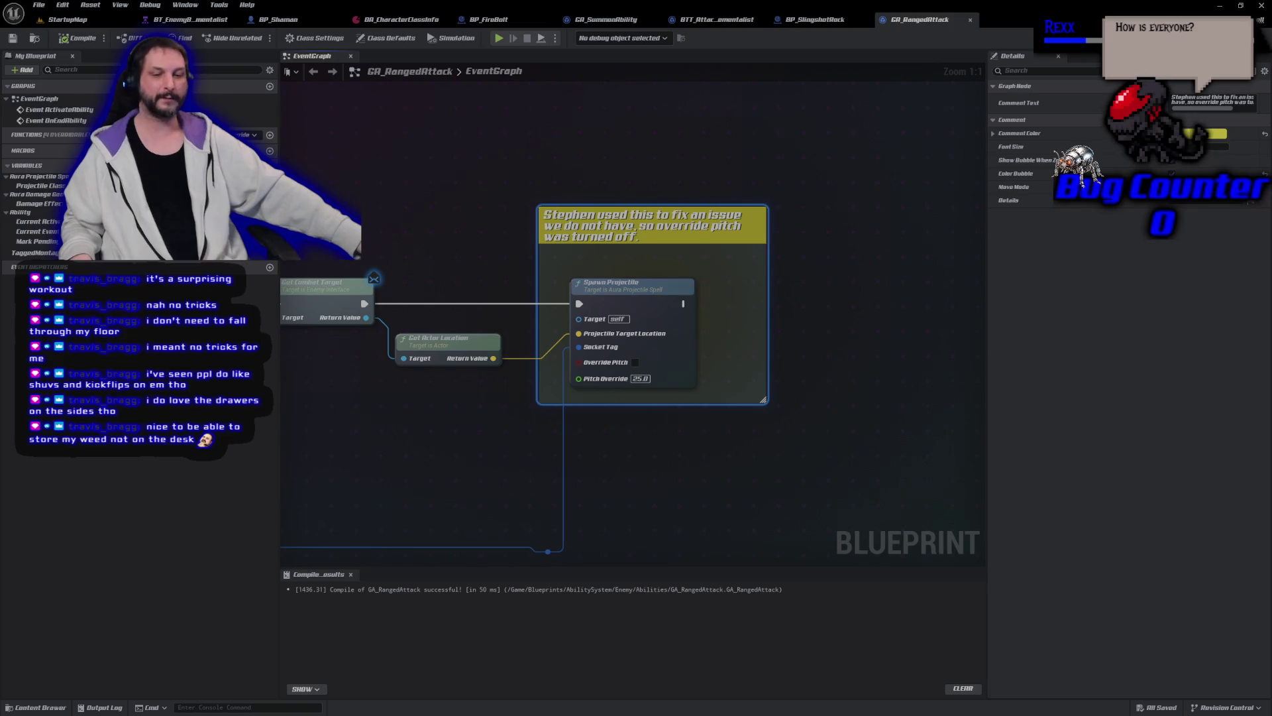
key("alt+Tab")
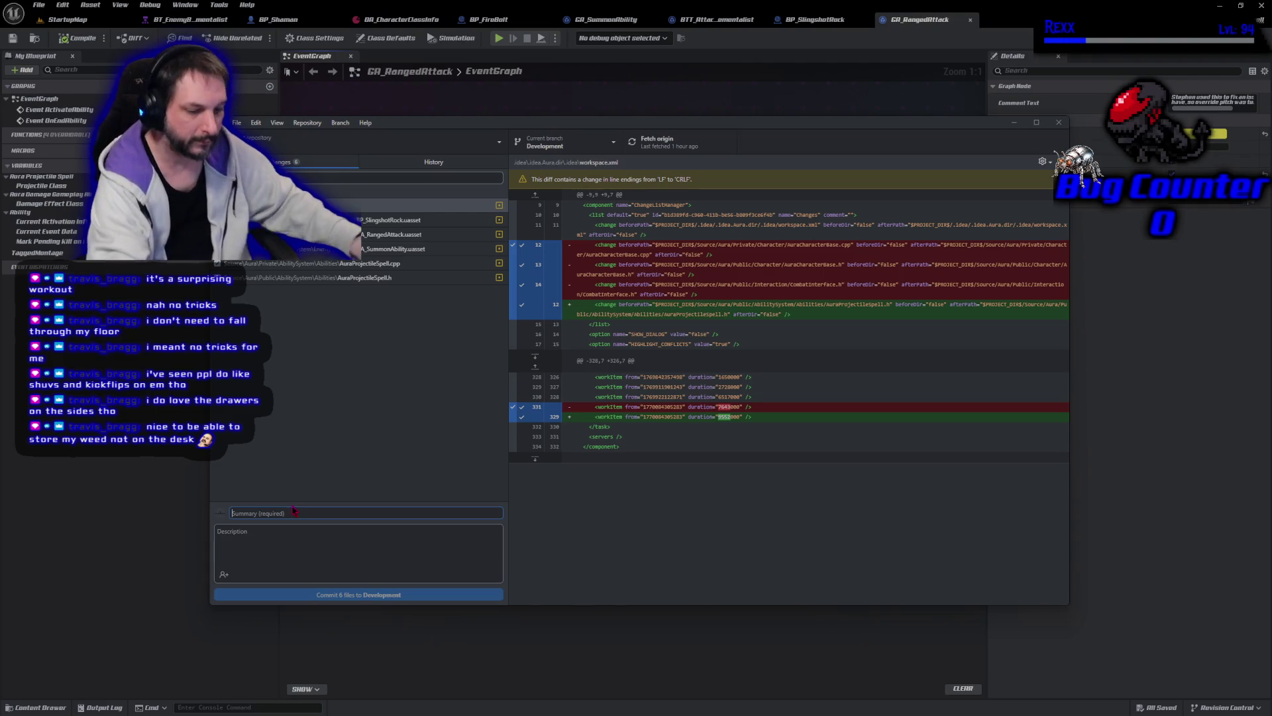
Step: Commit the six files to Development as 'Decrementing Minion Count' and push to origin
type("Decrementing")
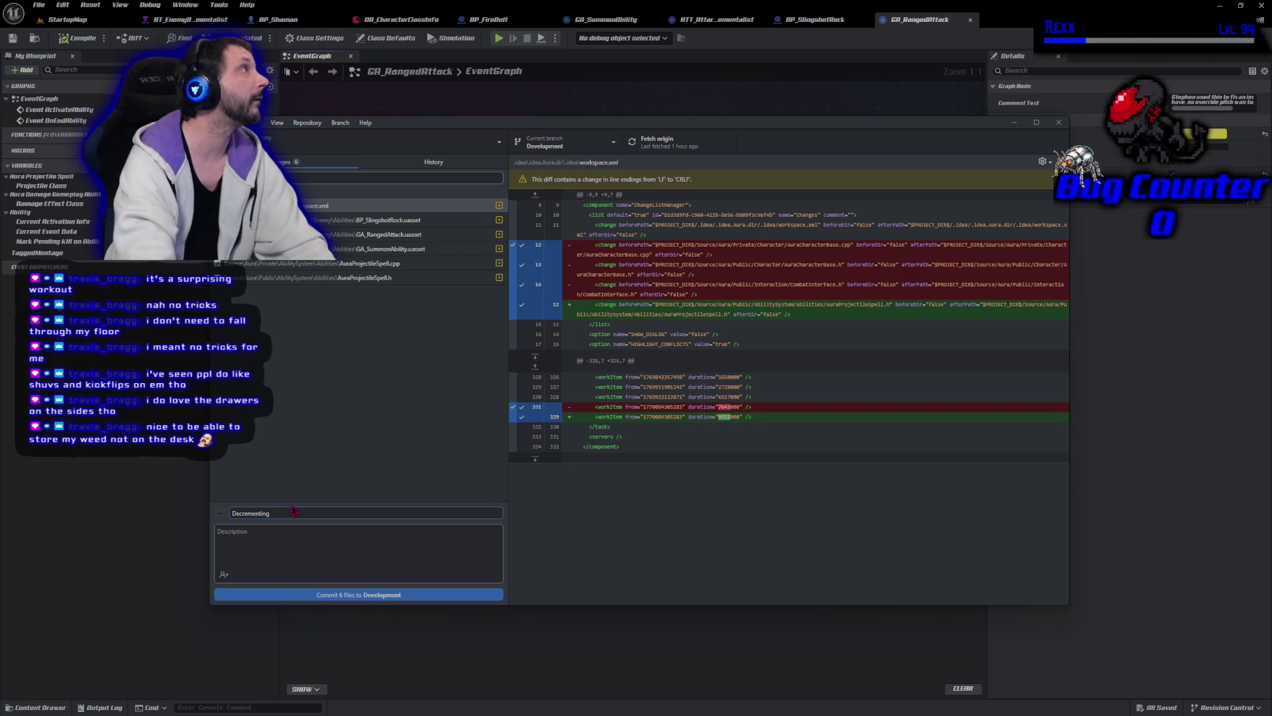
type(" Minion COunt")
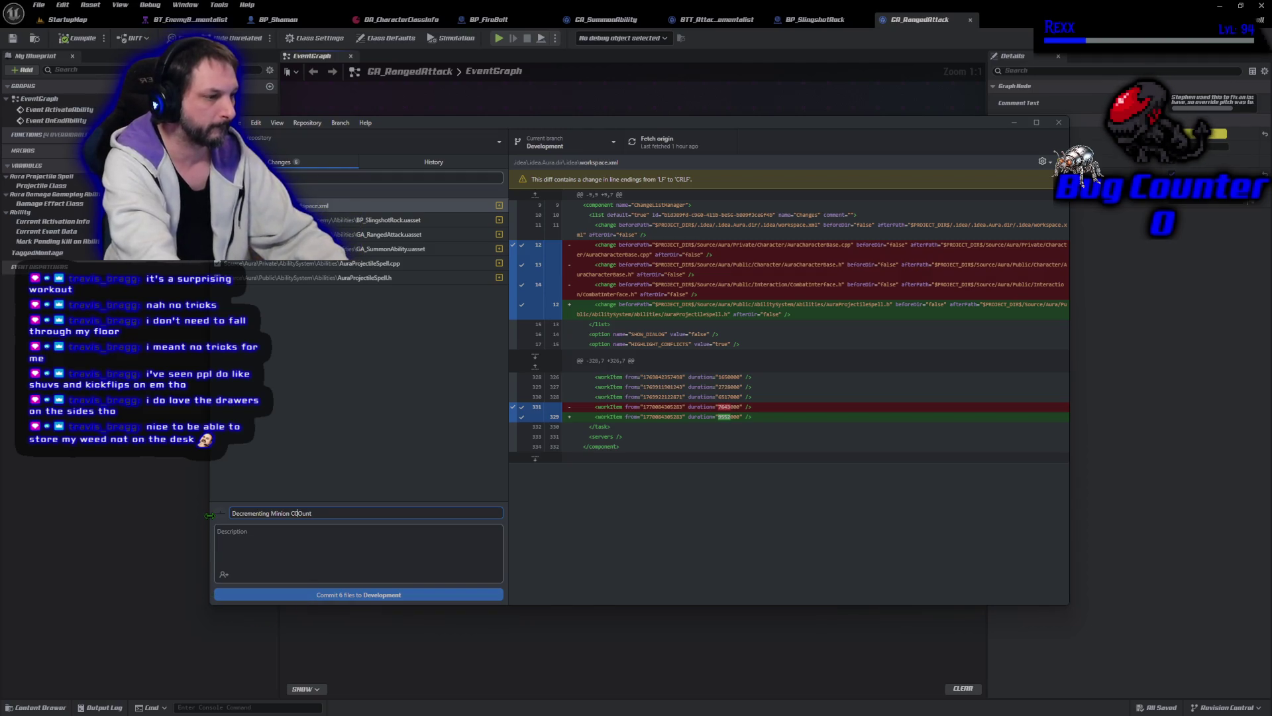
key("BackSpace")
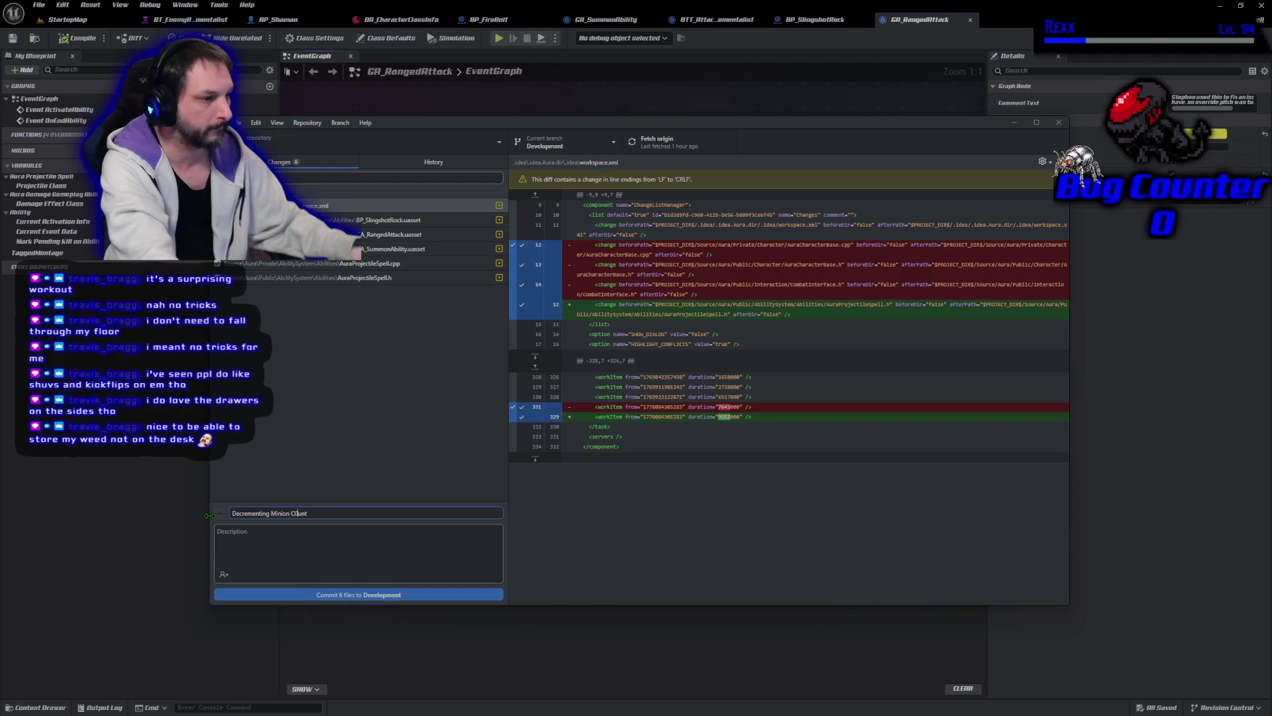
key("BackSpace")
type("o")
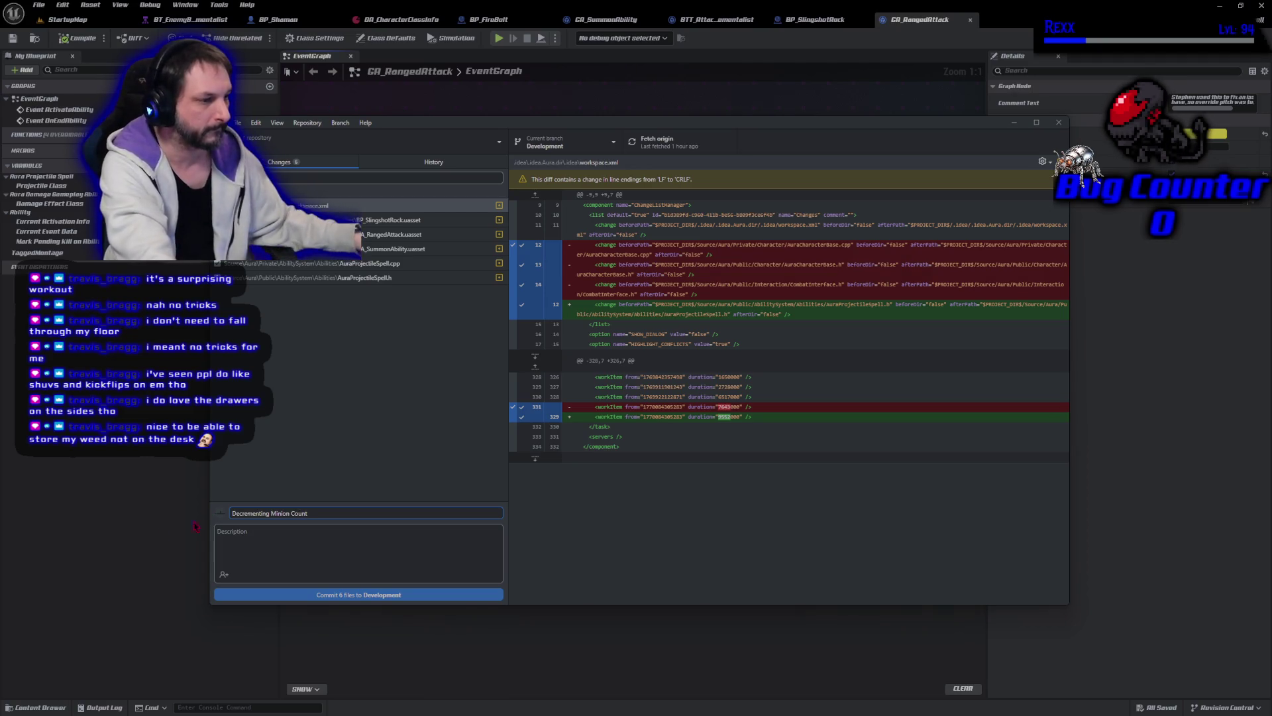
left_click(275, 594)
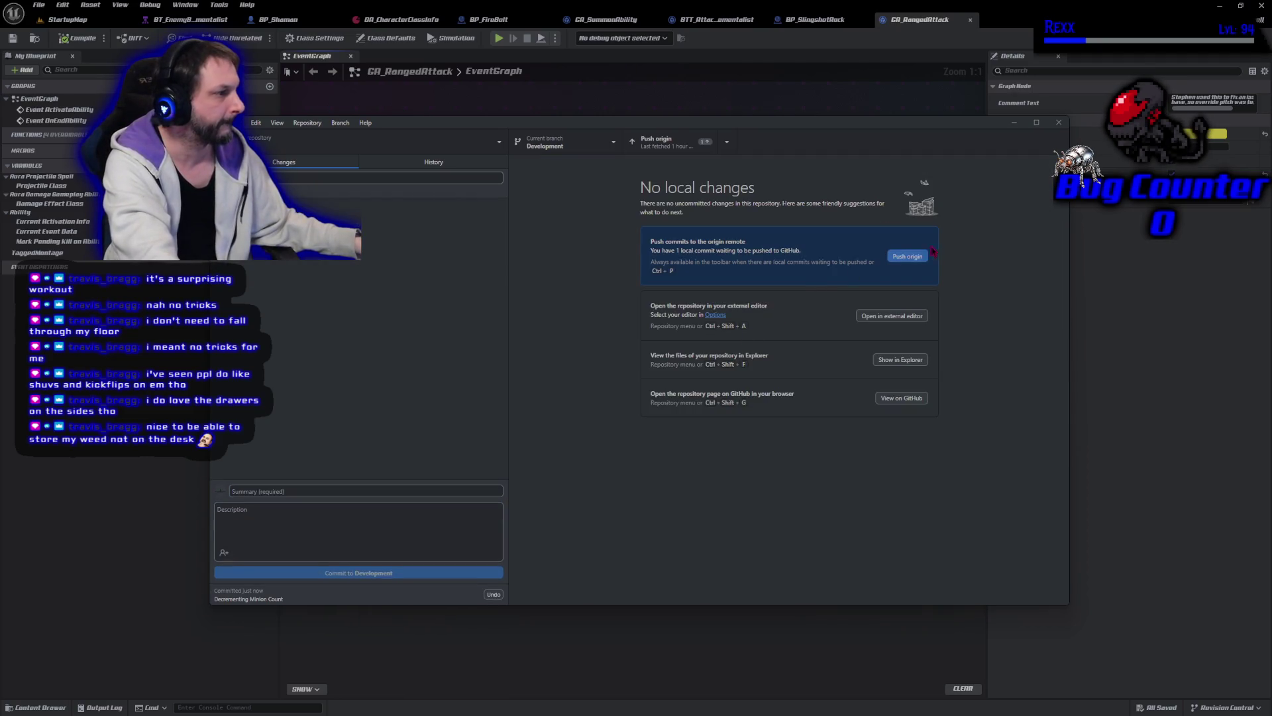
left_click(925, 256)
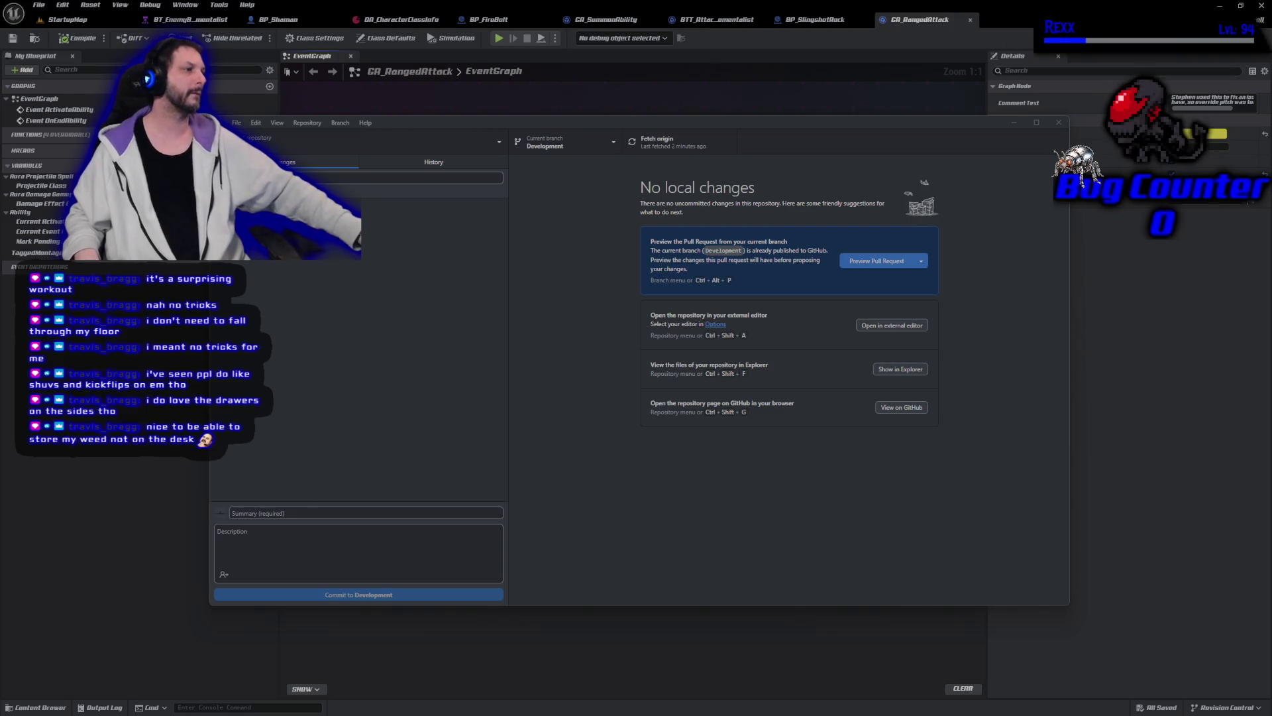
Step: Close the GitHub Desktop repository window
left_click(1059, 123)
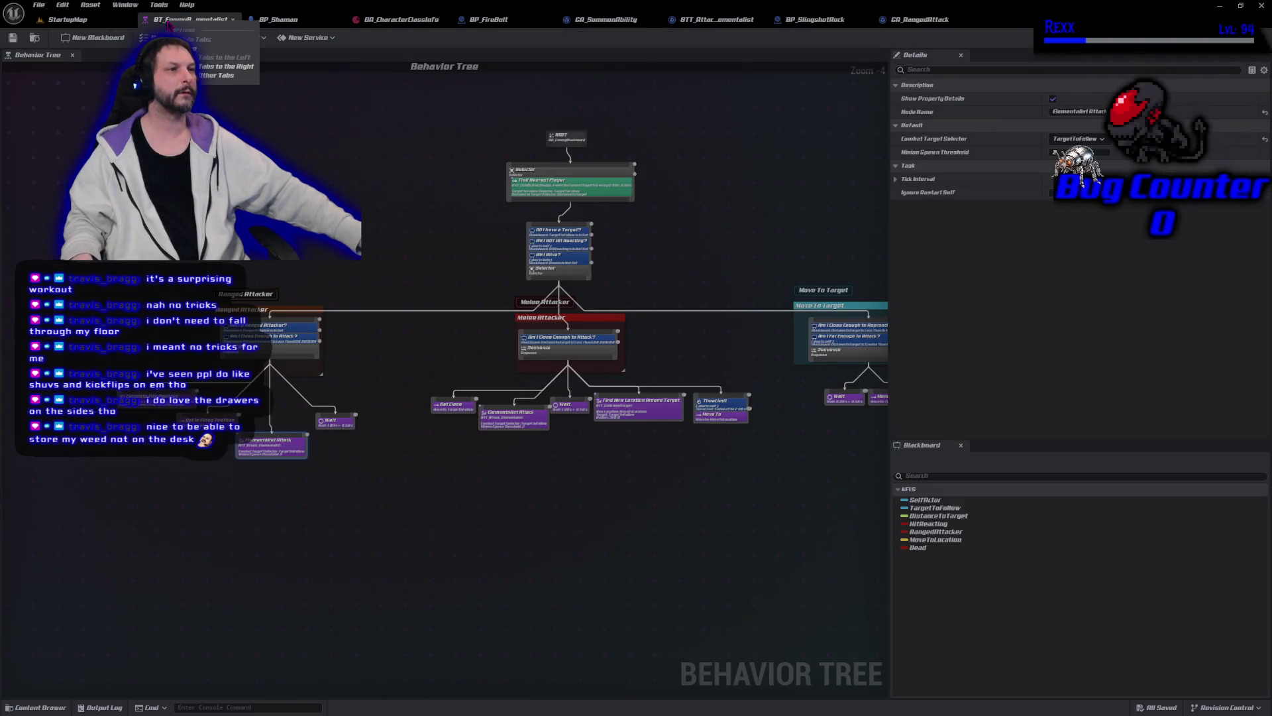
Step: Close the behavior tree and all other open asset editor tabs
right_click(174, 20)
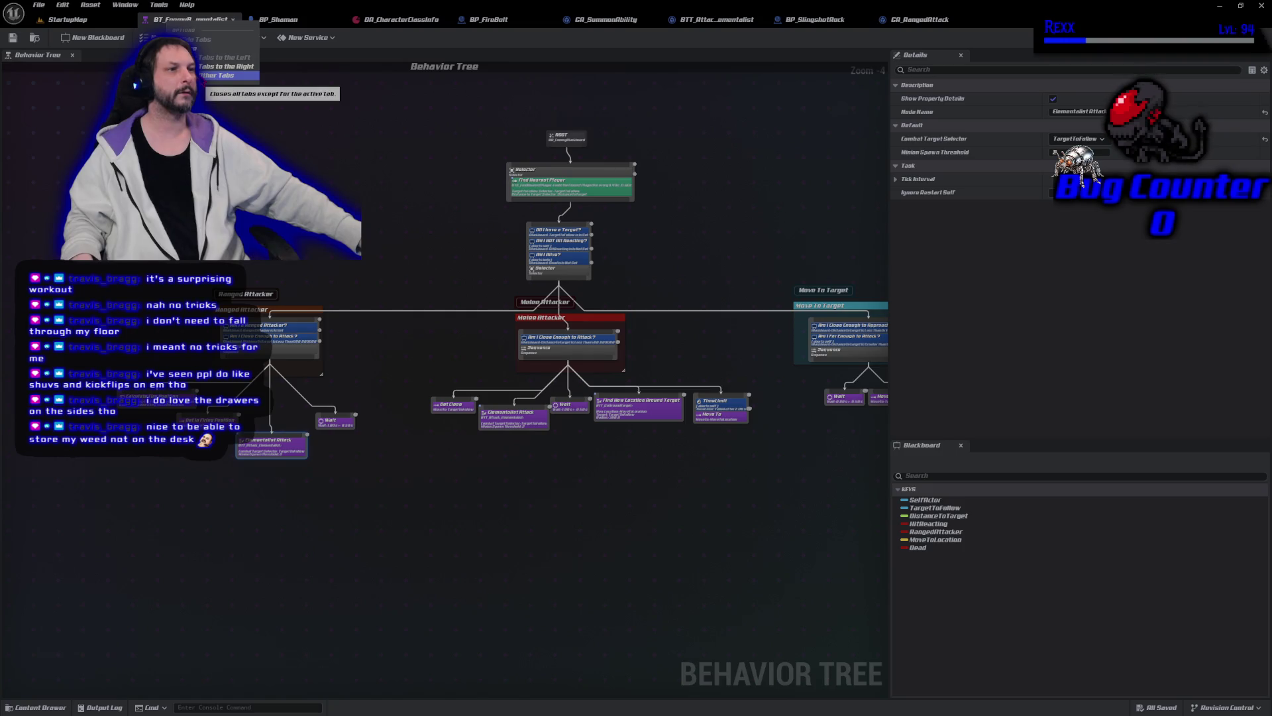
left_click(226, 74)
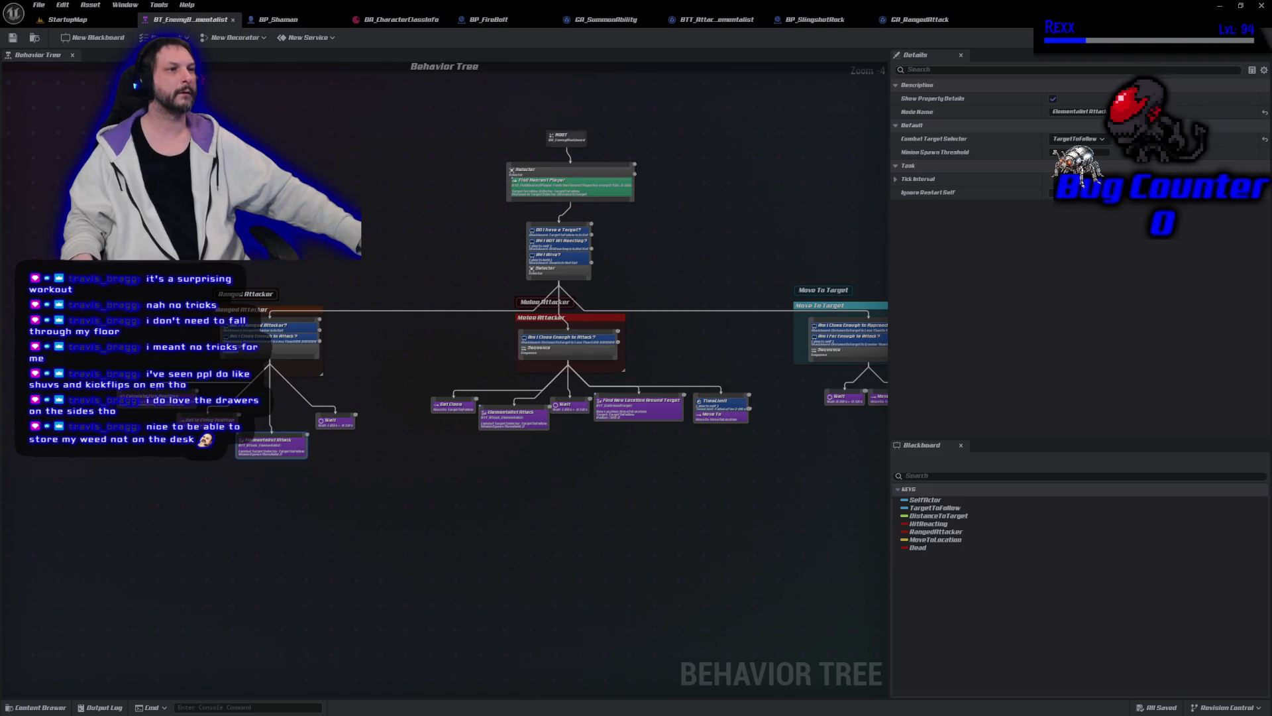
left_click(233, 20)
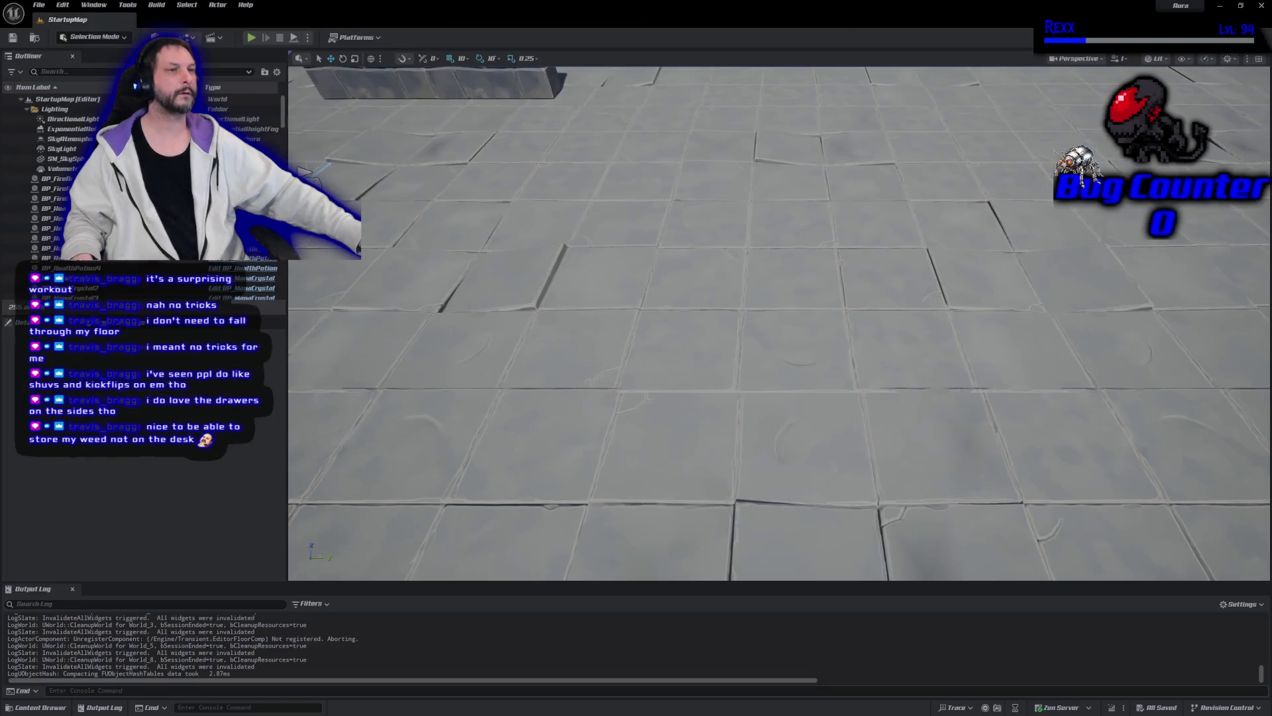
Step: Browse the Content Drawer to the Blueprints > Character folder
left_click(58, 707)
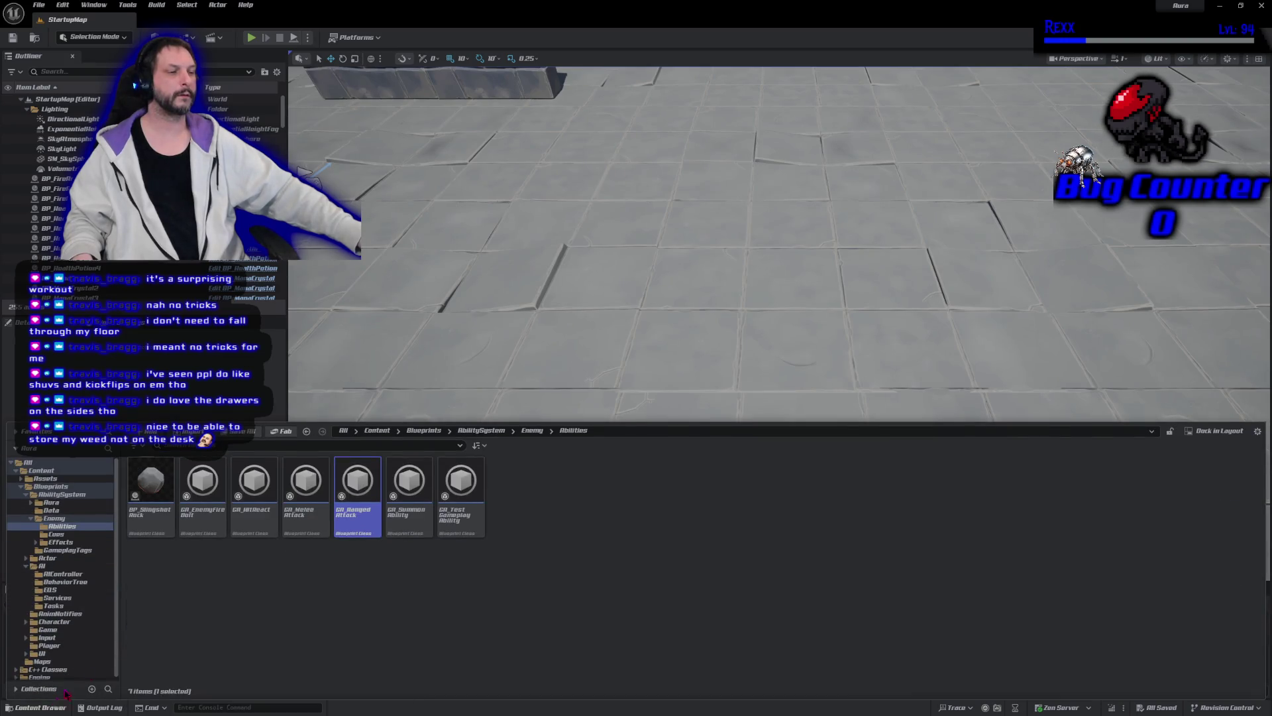
left_click(27, 487, "ctrl")
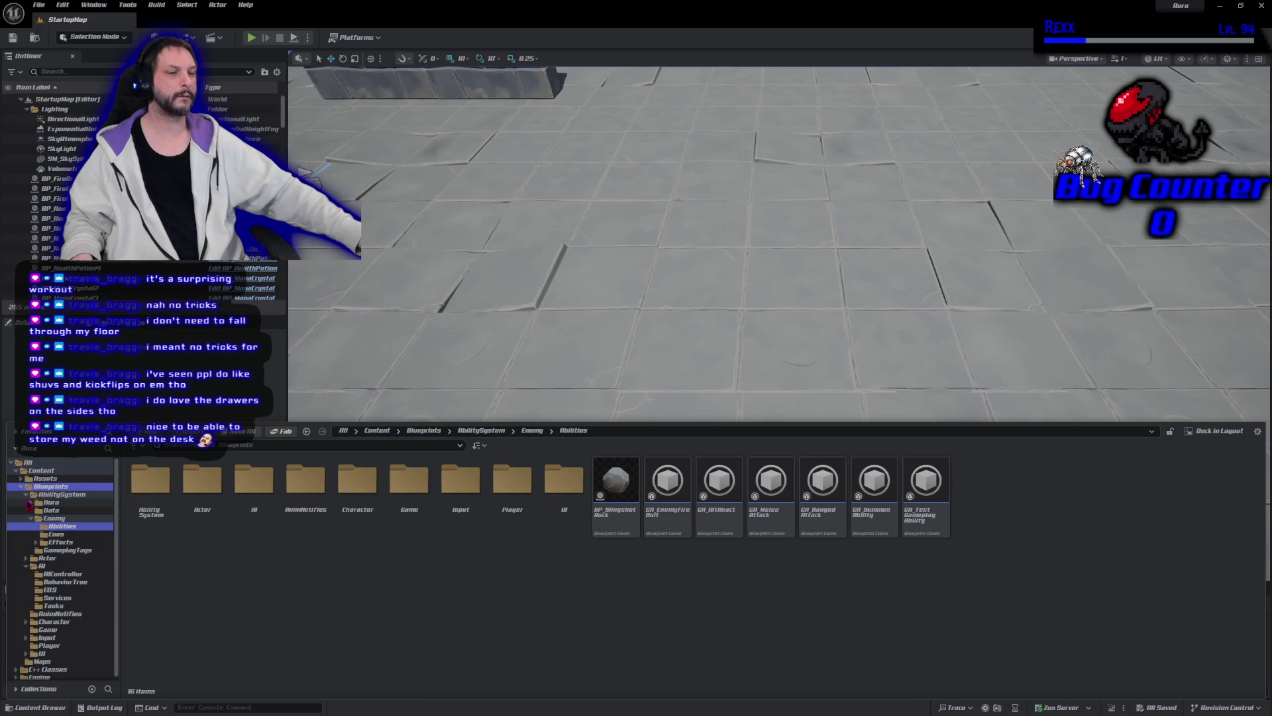
left_click(26, 495)
left_click(26, 511)
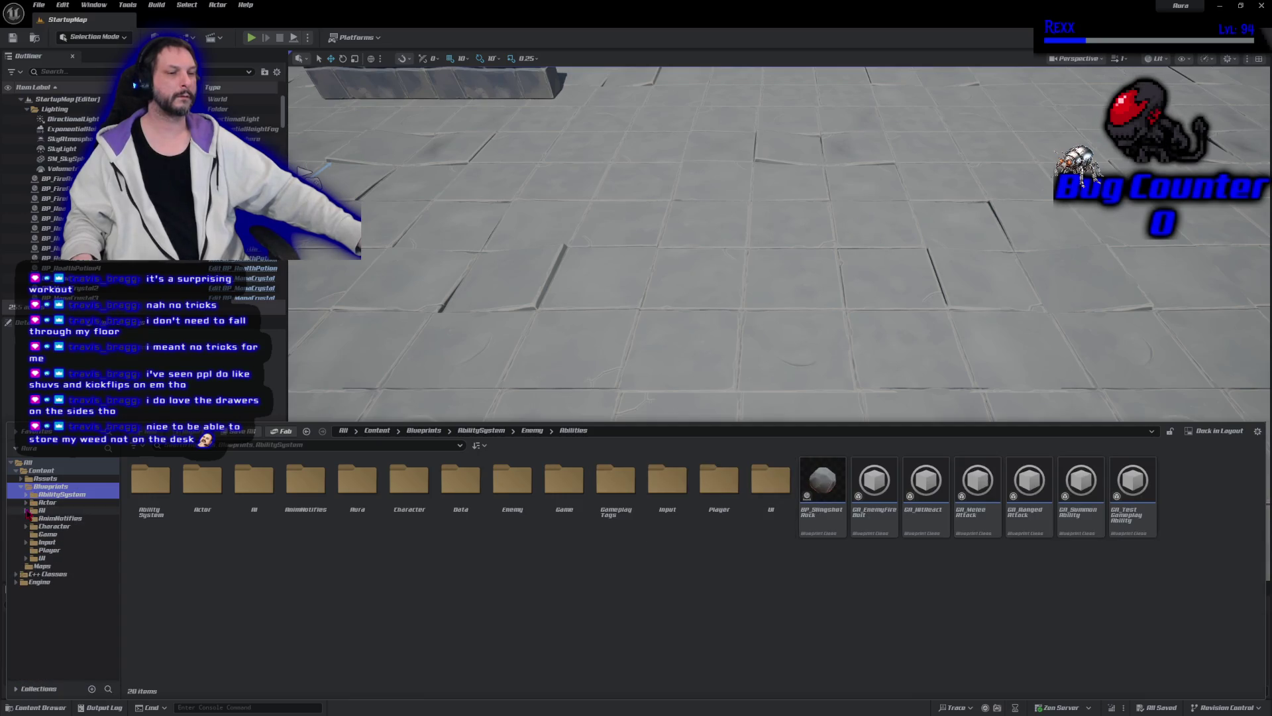
left_click(55, 526)
Step: Open BP_EnemyBase in a maximized floating editor and pan the graph to Event BeginPlay
double_click(517, 516)
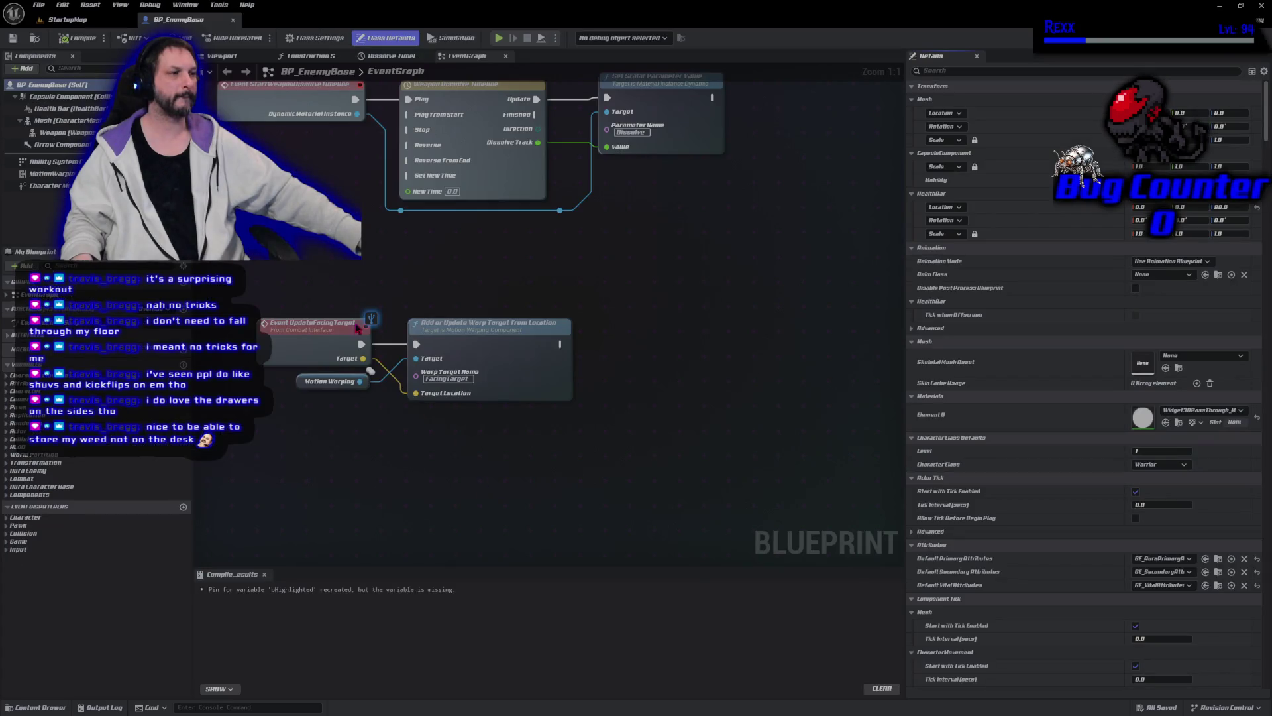
mouse_move(179, 20)
left_mouse_down()
mouse_move(318, 50)
mouse_move(232, 105)
left_mouse_up()
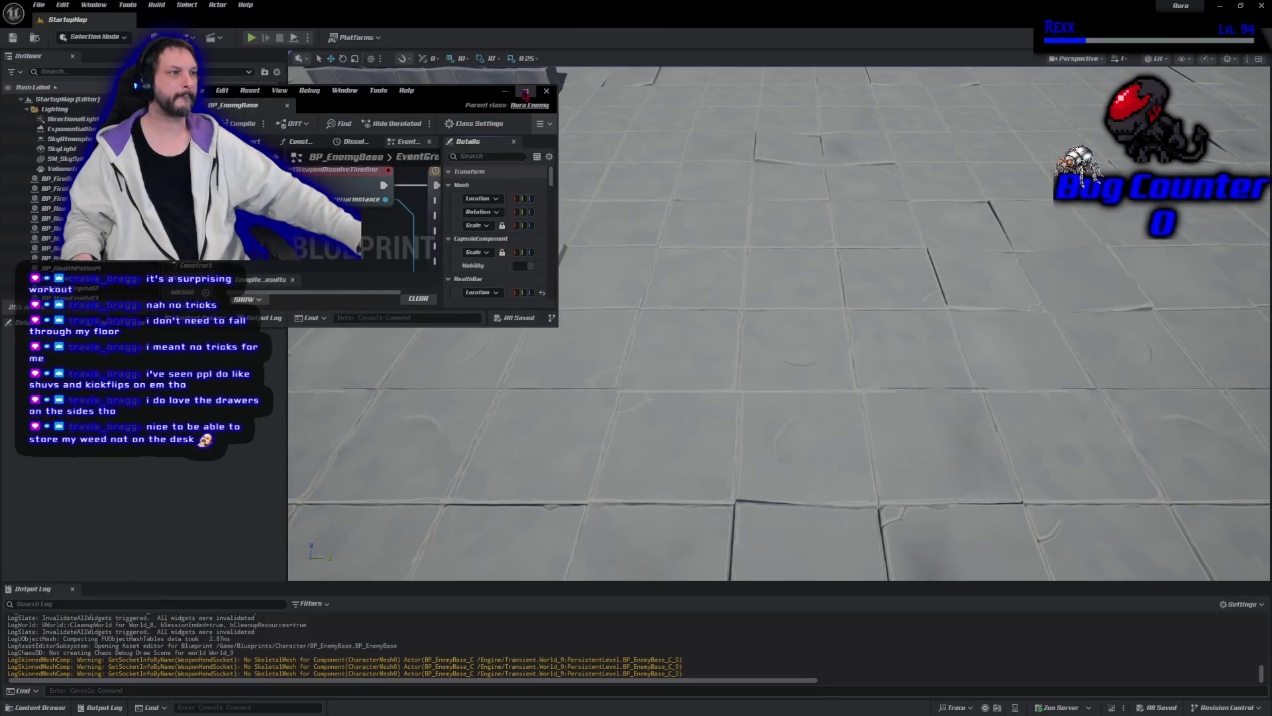
left_click(525, 91)
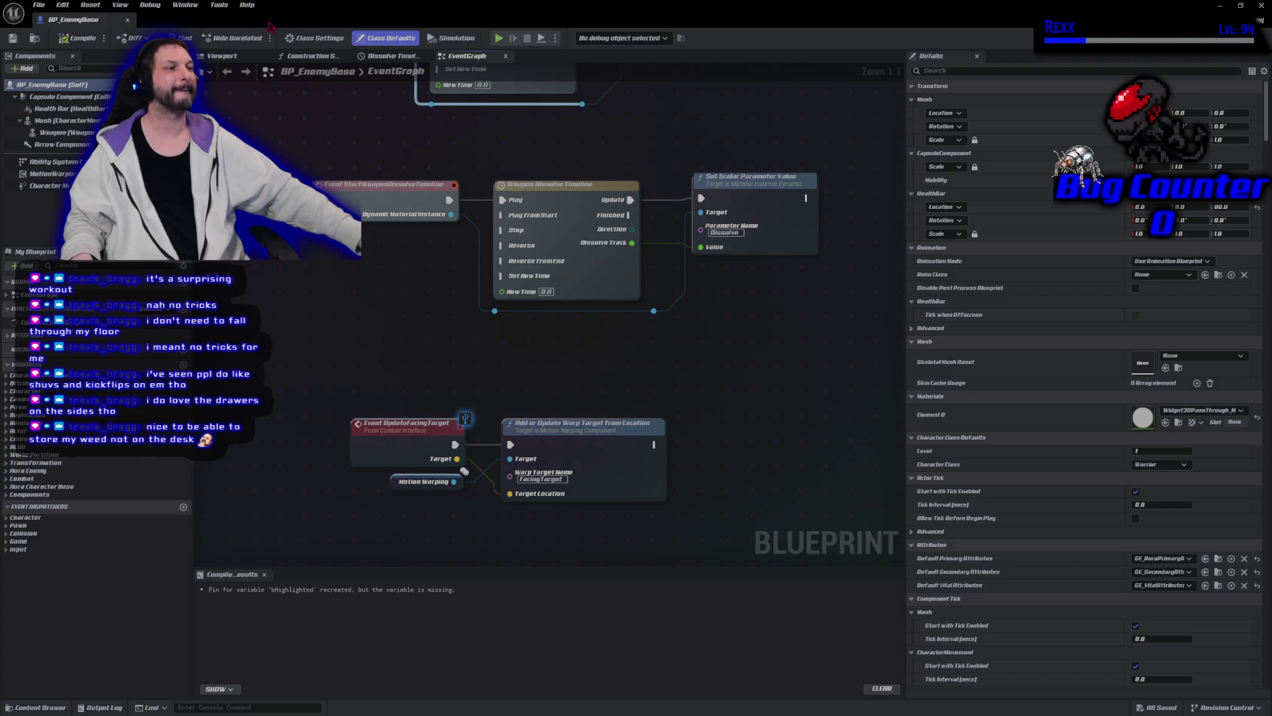
left_click_drag(729, 199, 719, 558)
left_click_drag(391, 161, 384, 280)
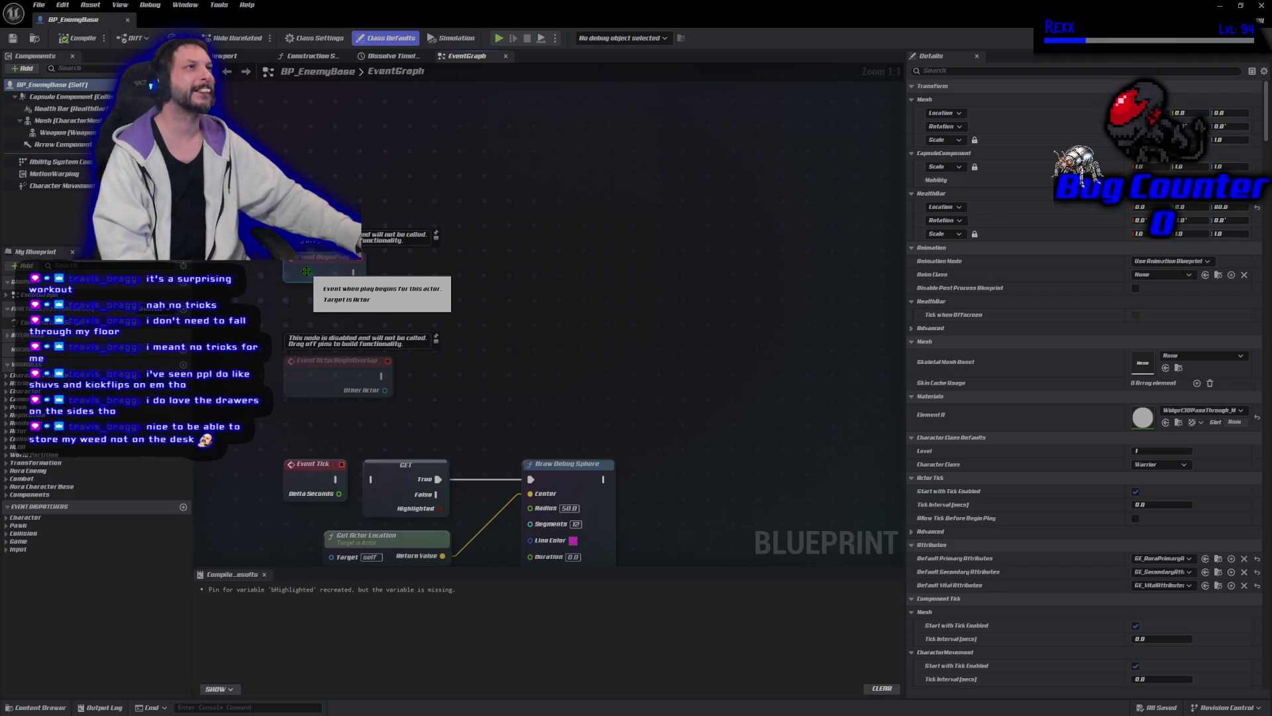
Step: Add a timeline named Spawn Timeline, wire Event BeginPlay into its Play pin, and open it
right_click(524, 208)
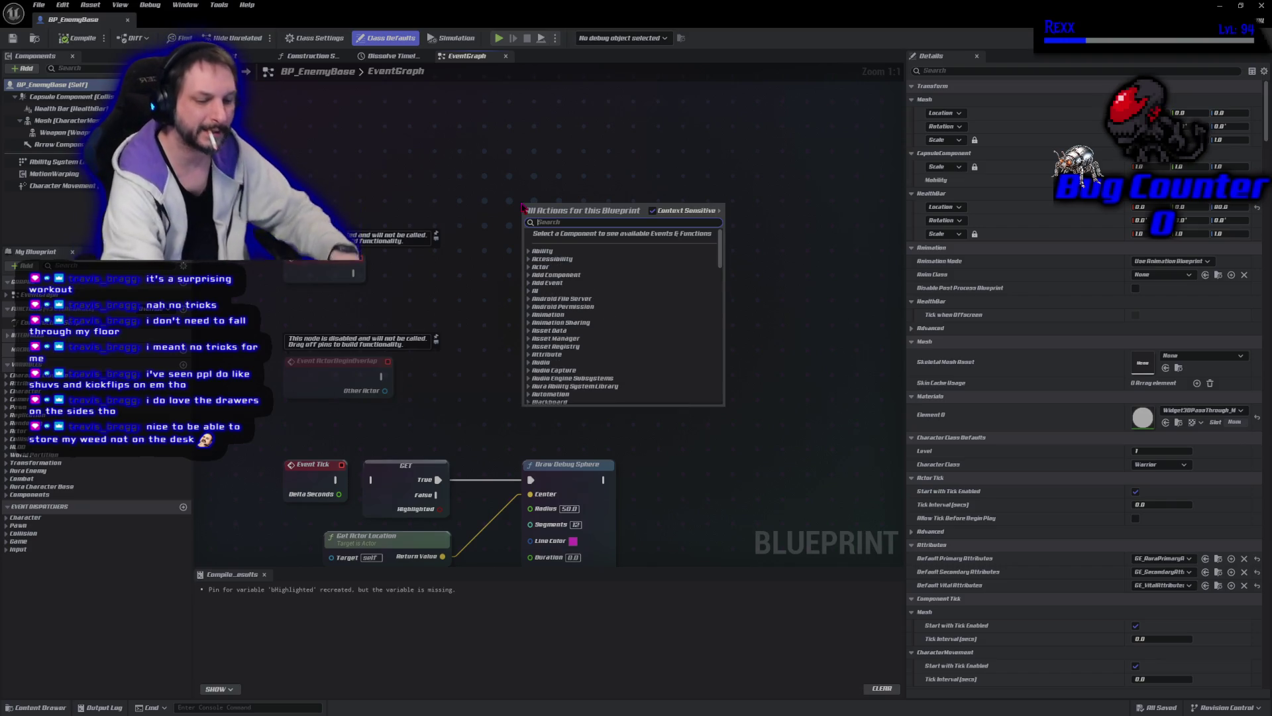
type("add timelin")
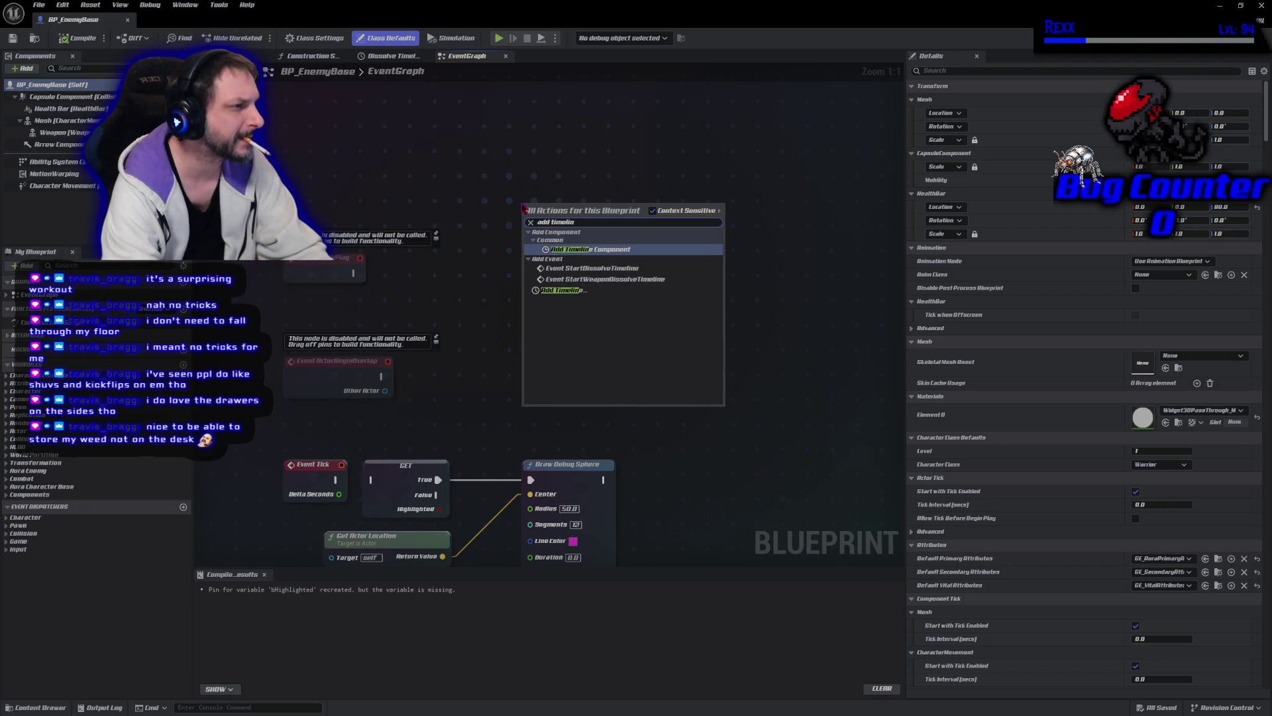
key("Down")
key("Down")
key("Down")
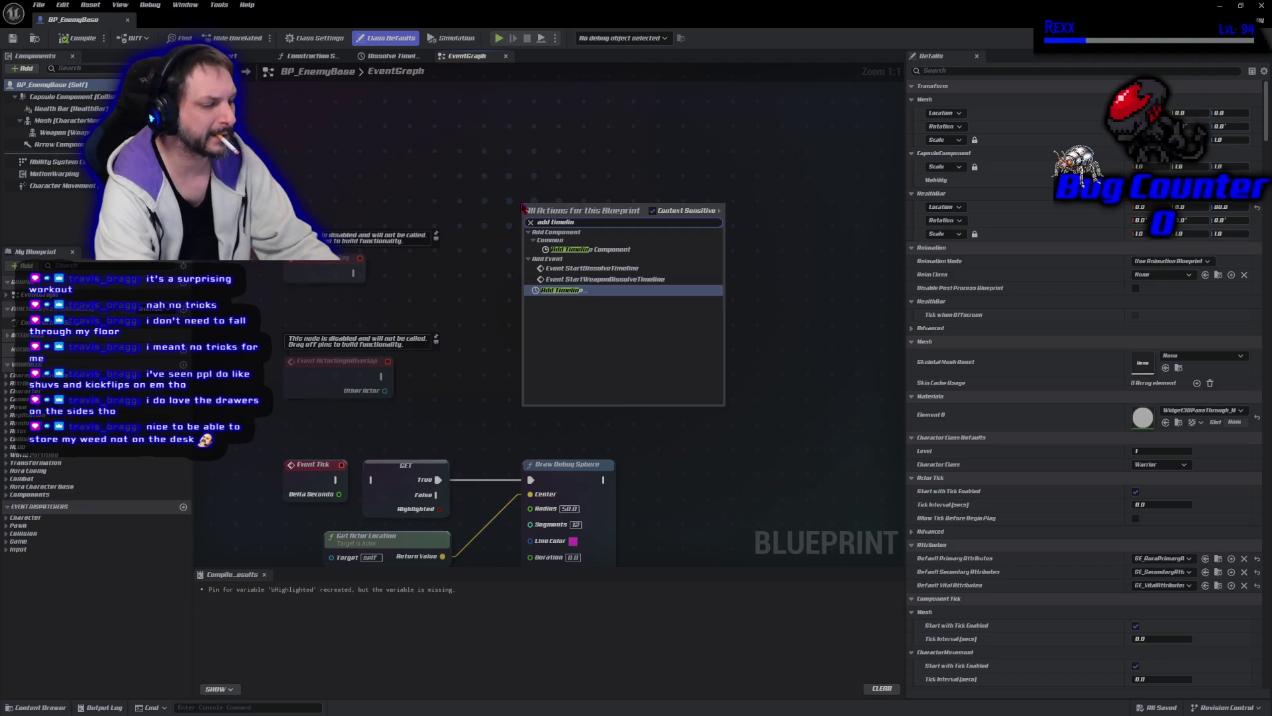
key("Return")
type("Spawn Timeline")
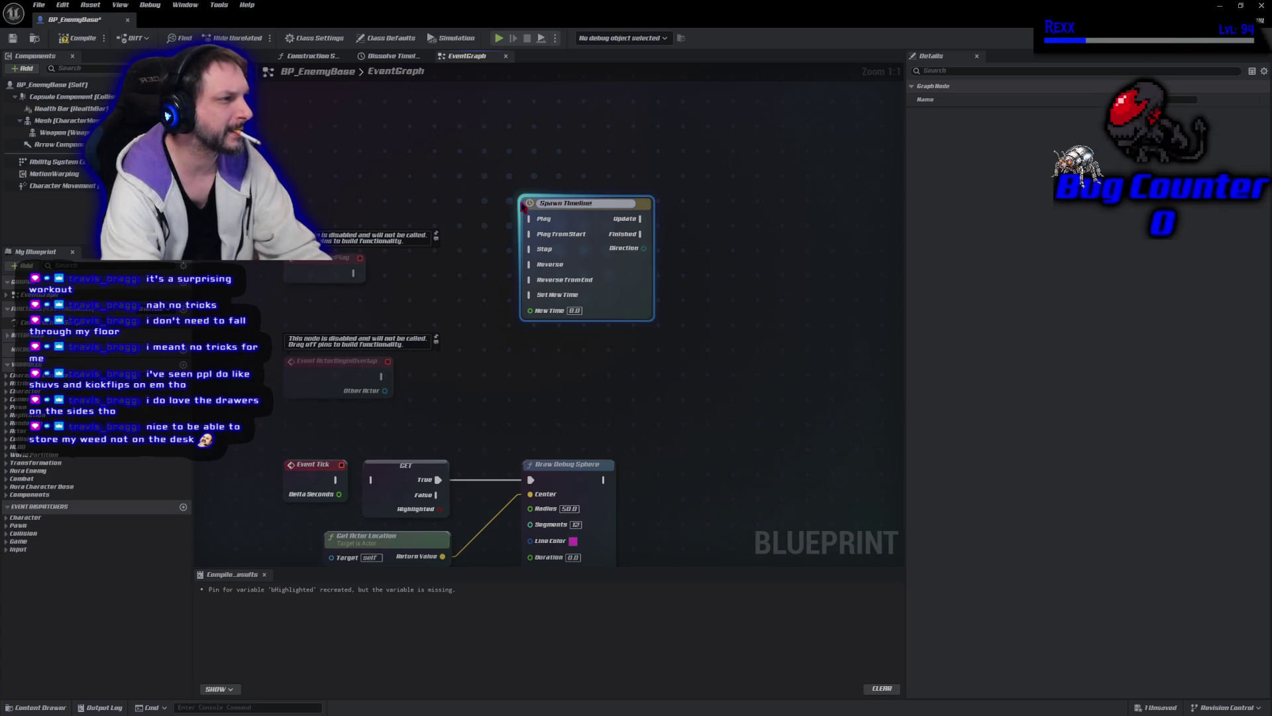
key("Return")
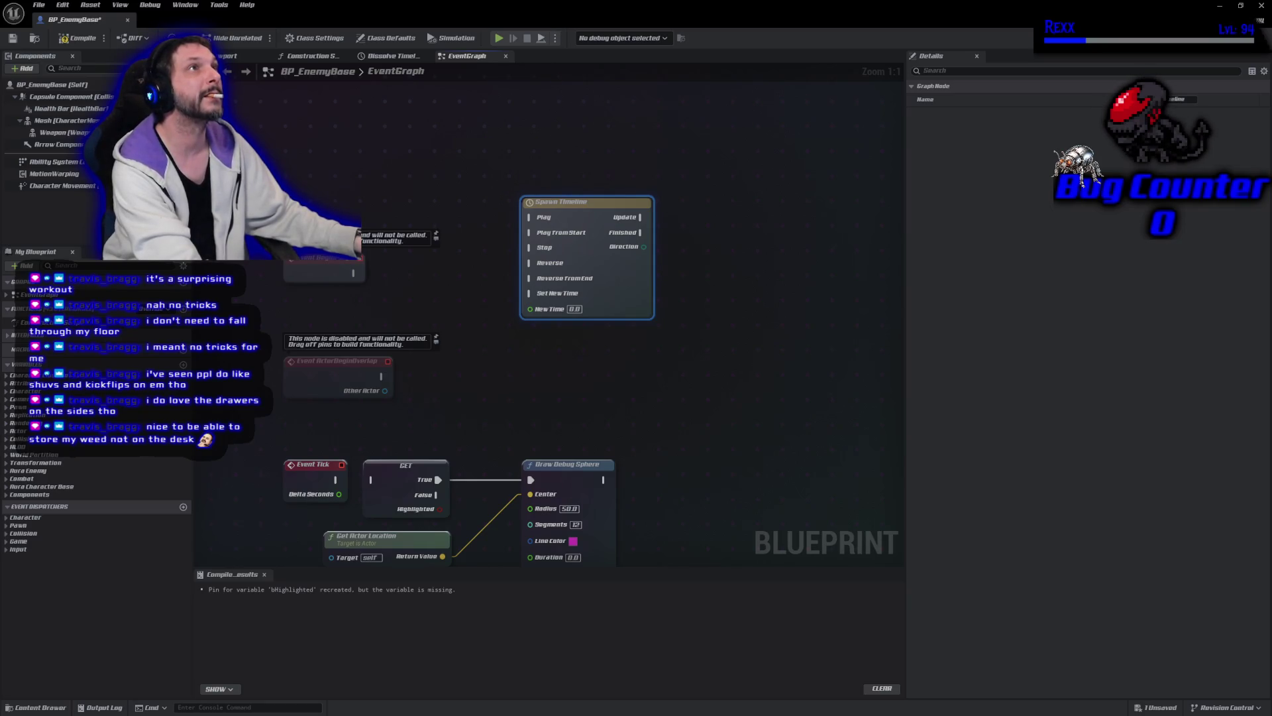
left_click_drag(355, 272, 533, 217)
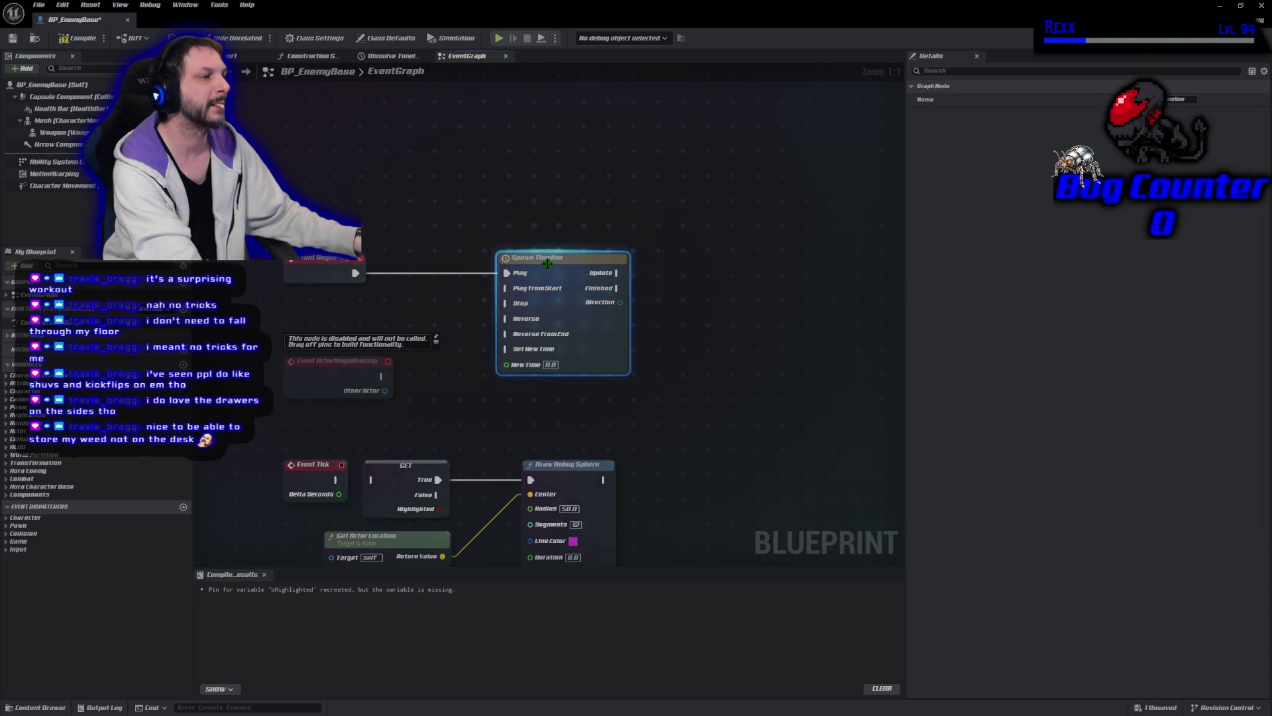
double_click(550, 269)
Step: Add a float track named Scale Track to Spawn Timeline and compile BP_EnemyBase
left_click(209, 81)
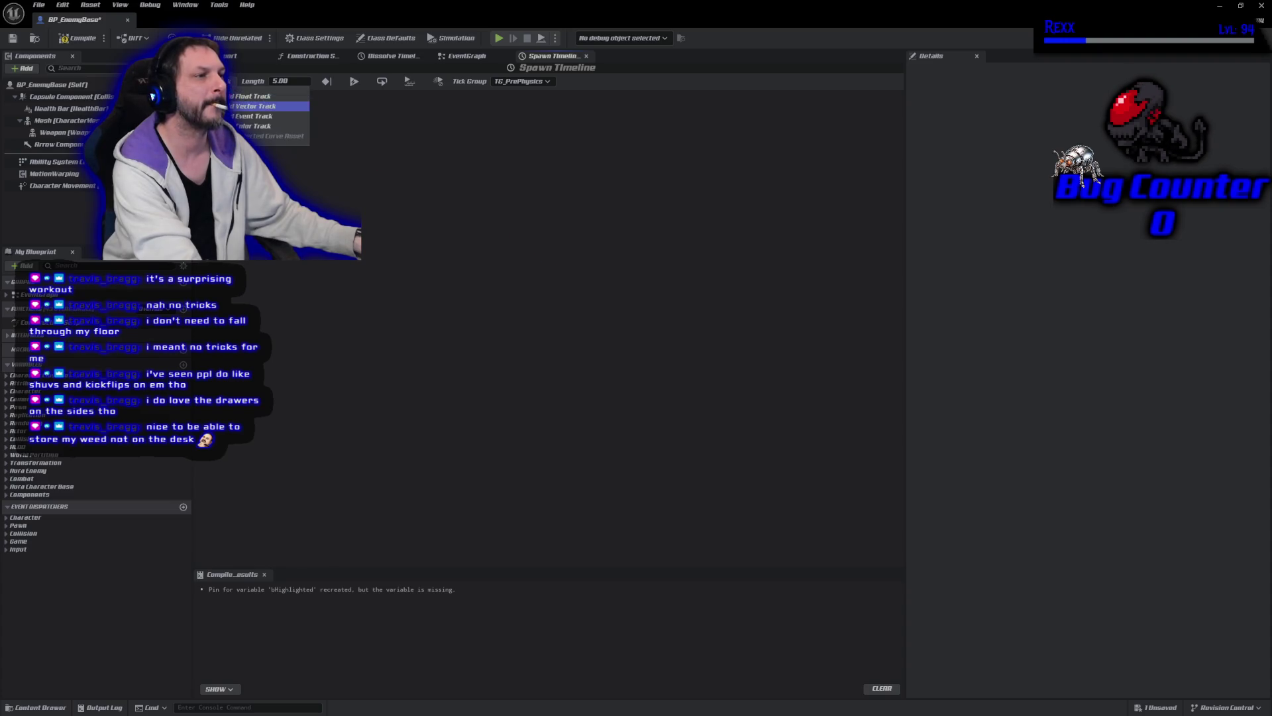
left_click(311, 99)
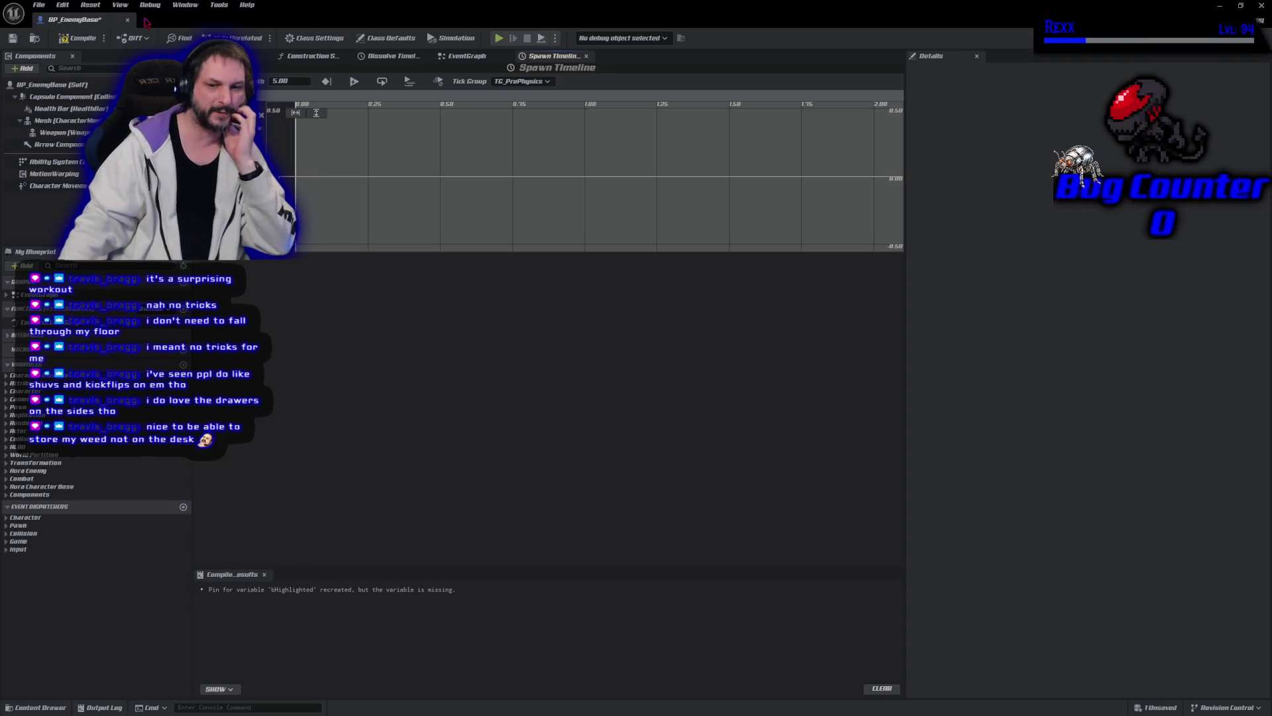
type("Scale Track")
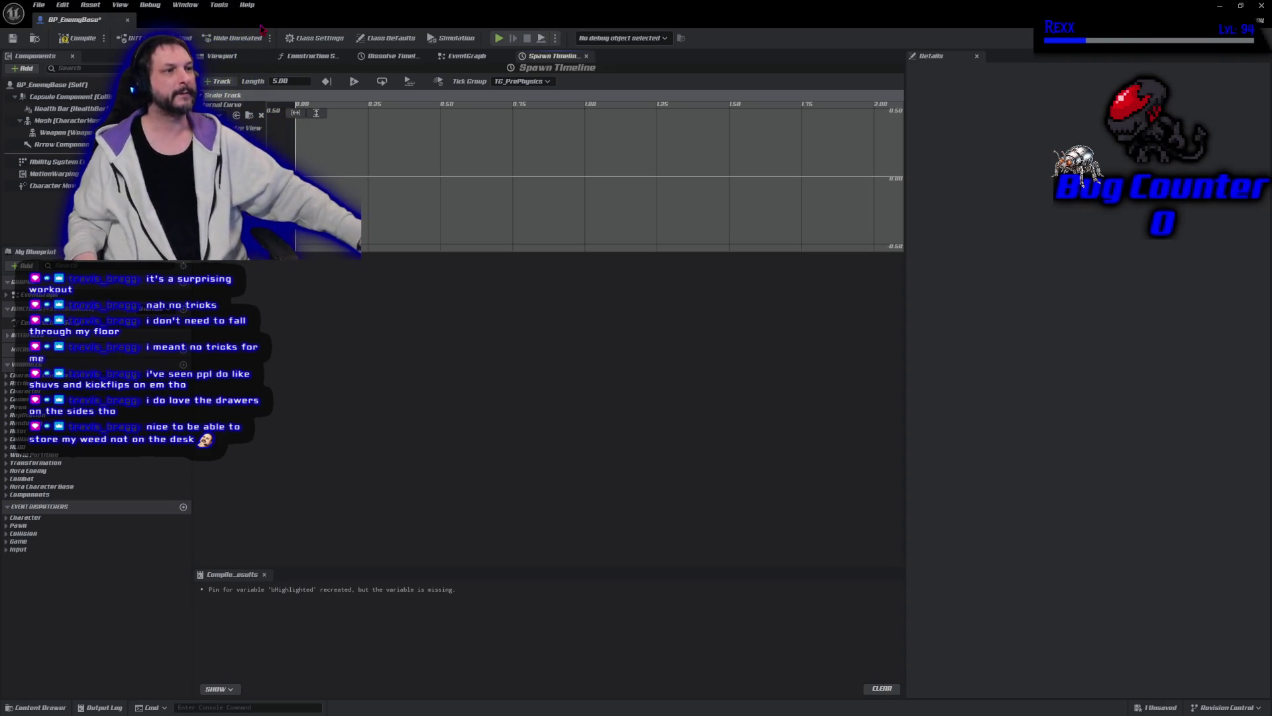
left_click(79, 38)
left_click(13, 37)
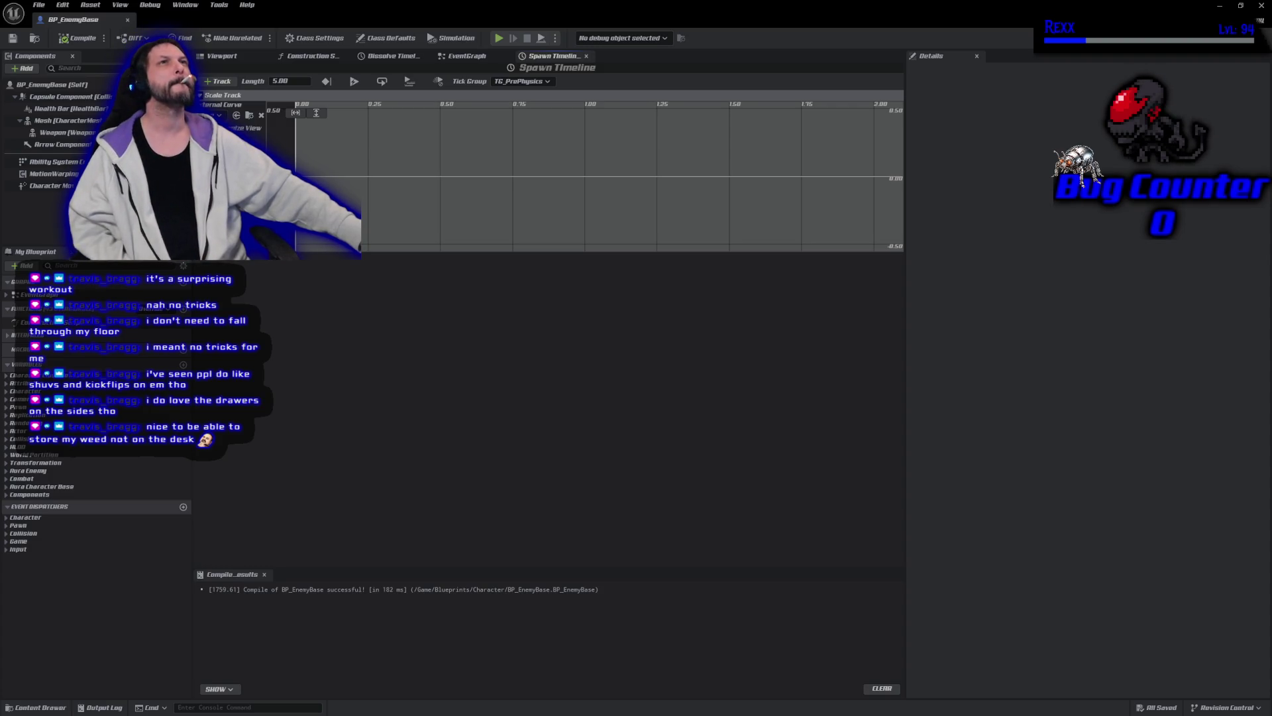
Step: Add a key to the Scale Track curve at time 0 with value 0
right_click(337, 178)
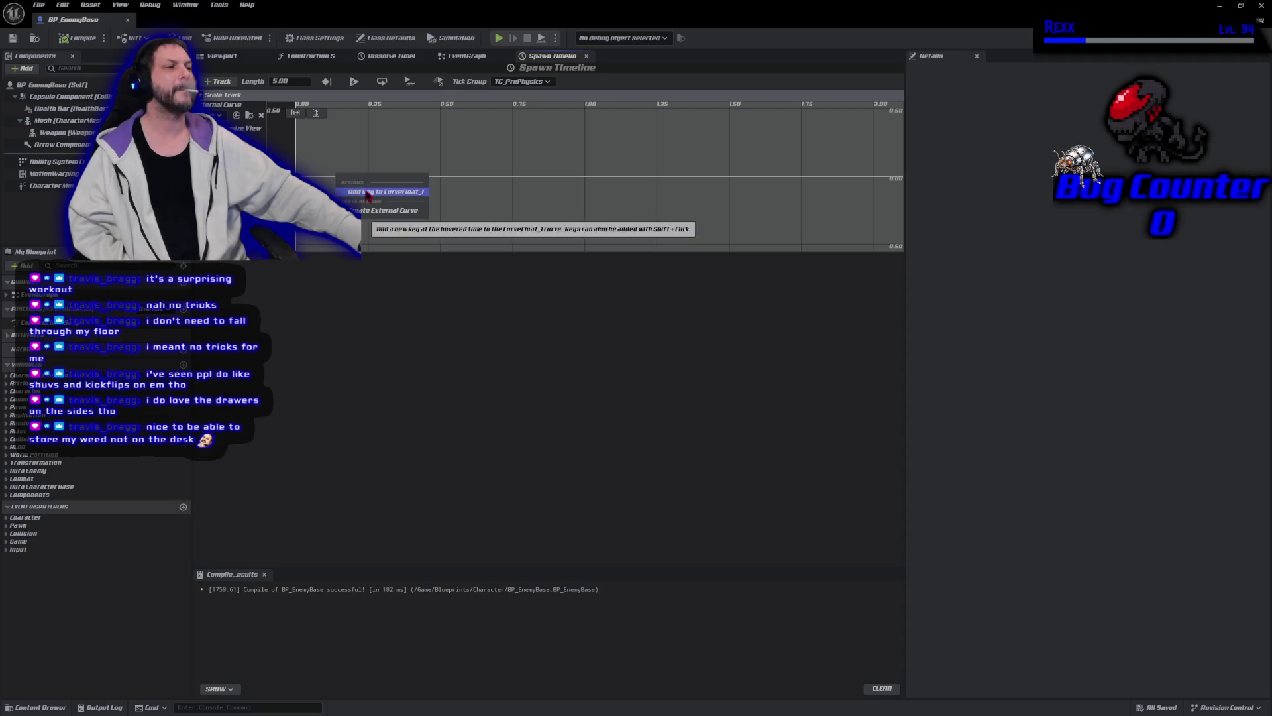
left_click(369, 193)
left_click(369, 112)
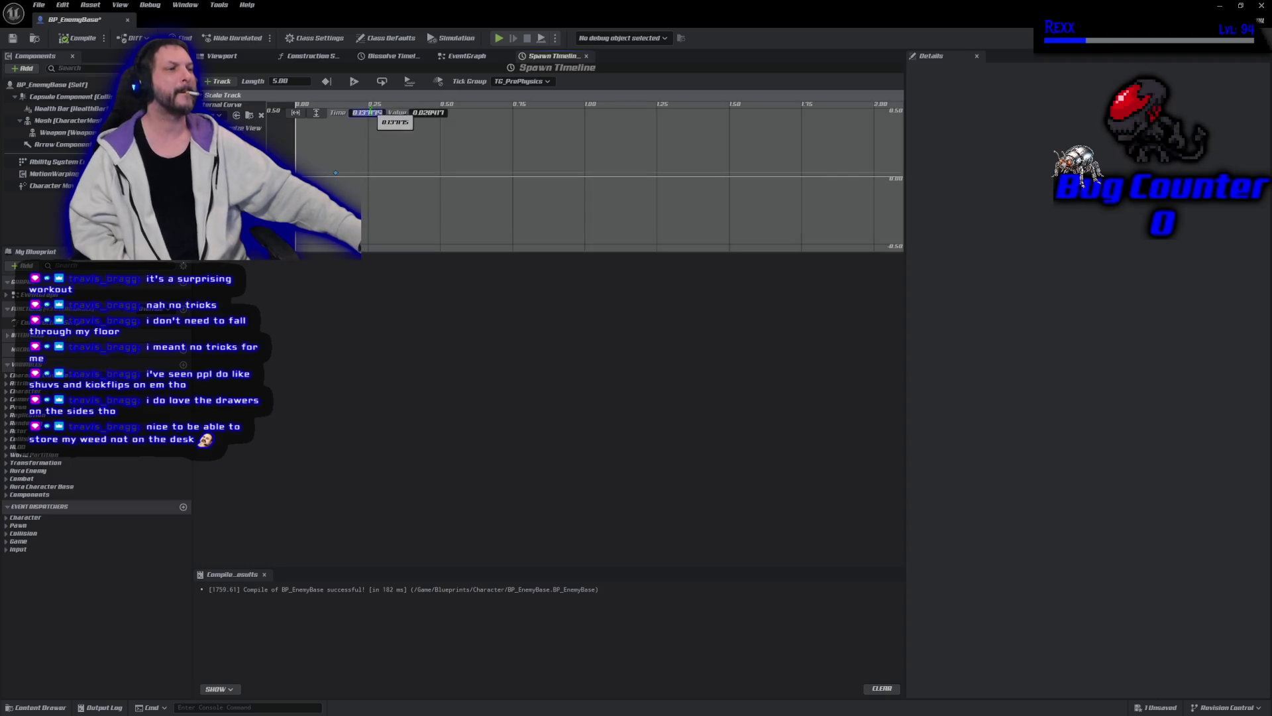
type("0")
key("Tab")
type("0")
key("Return")
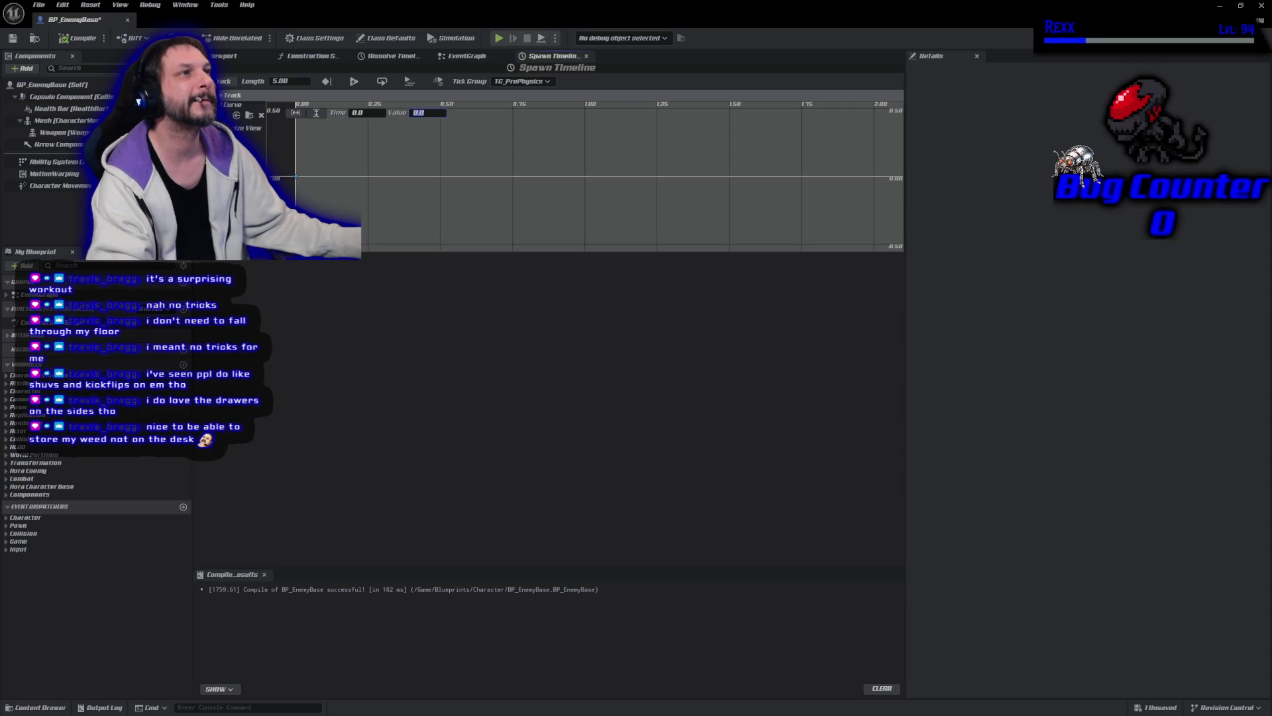
Step: Add a second curve key at time 0.1
right_click(350, 180)
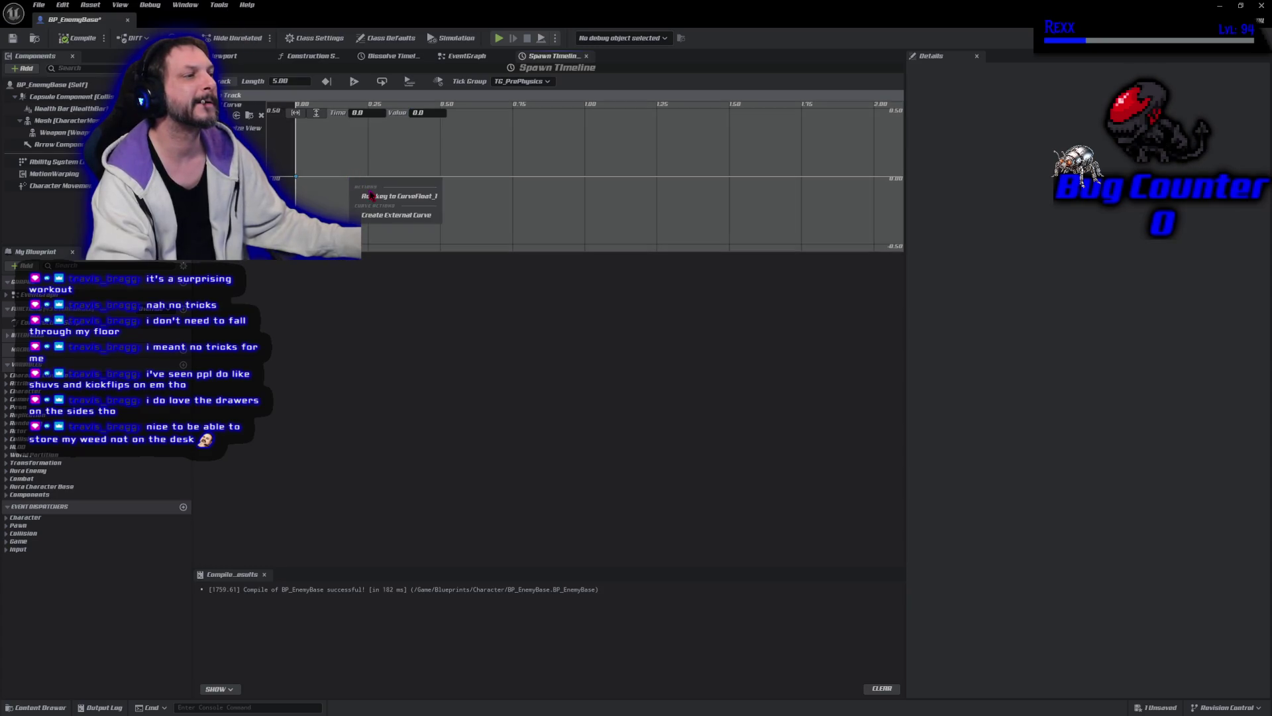
left_click(373, 197)
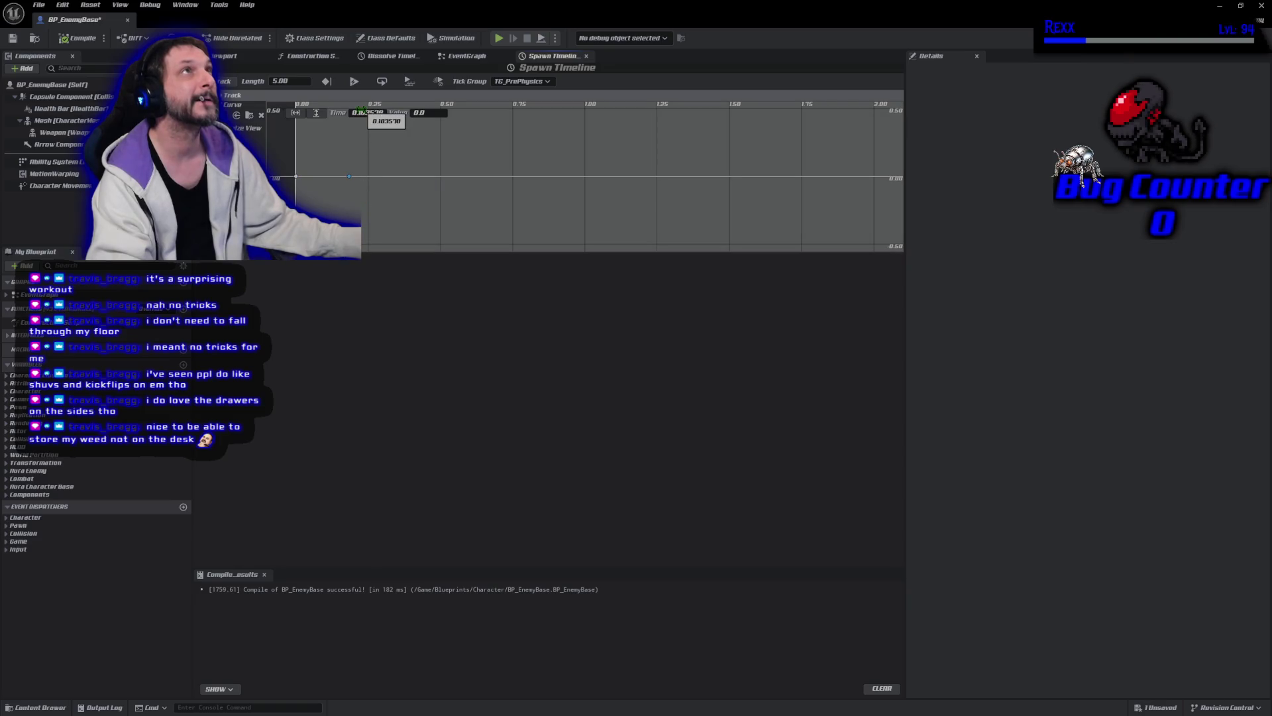
left_click(363, 113)
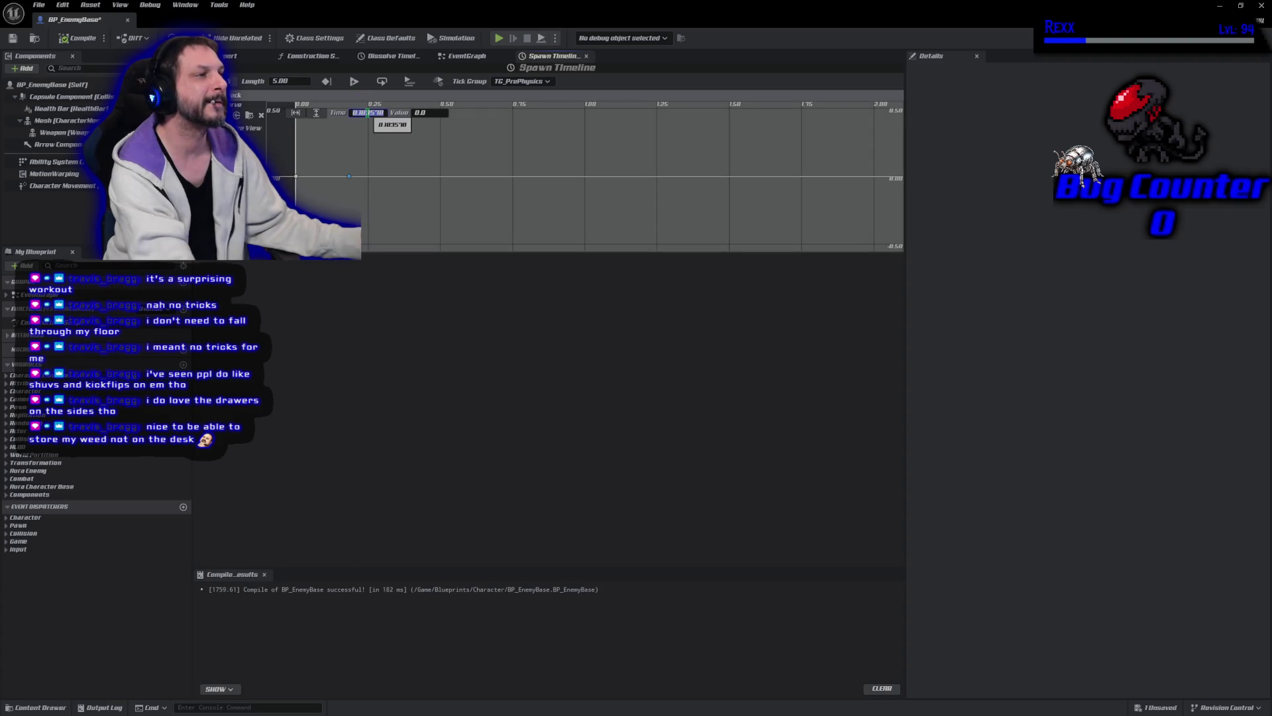
left_click(368, 113)
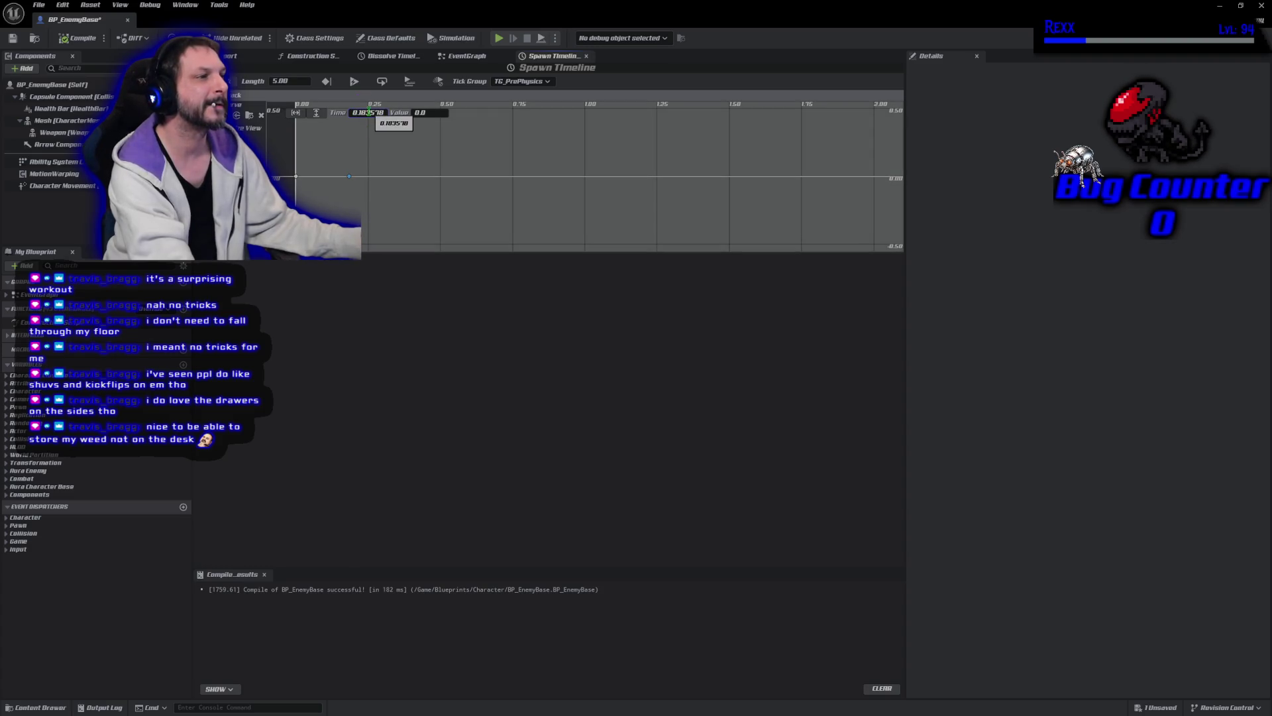
type("0.1")
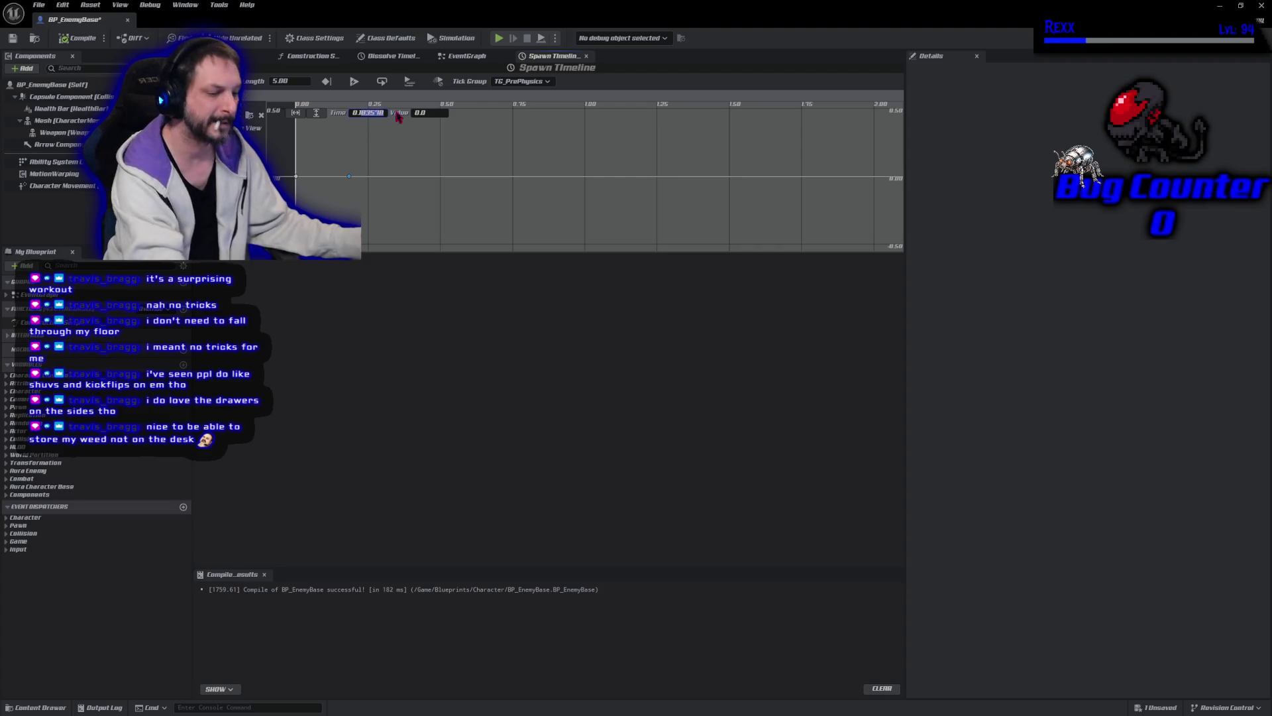
key("Return")
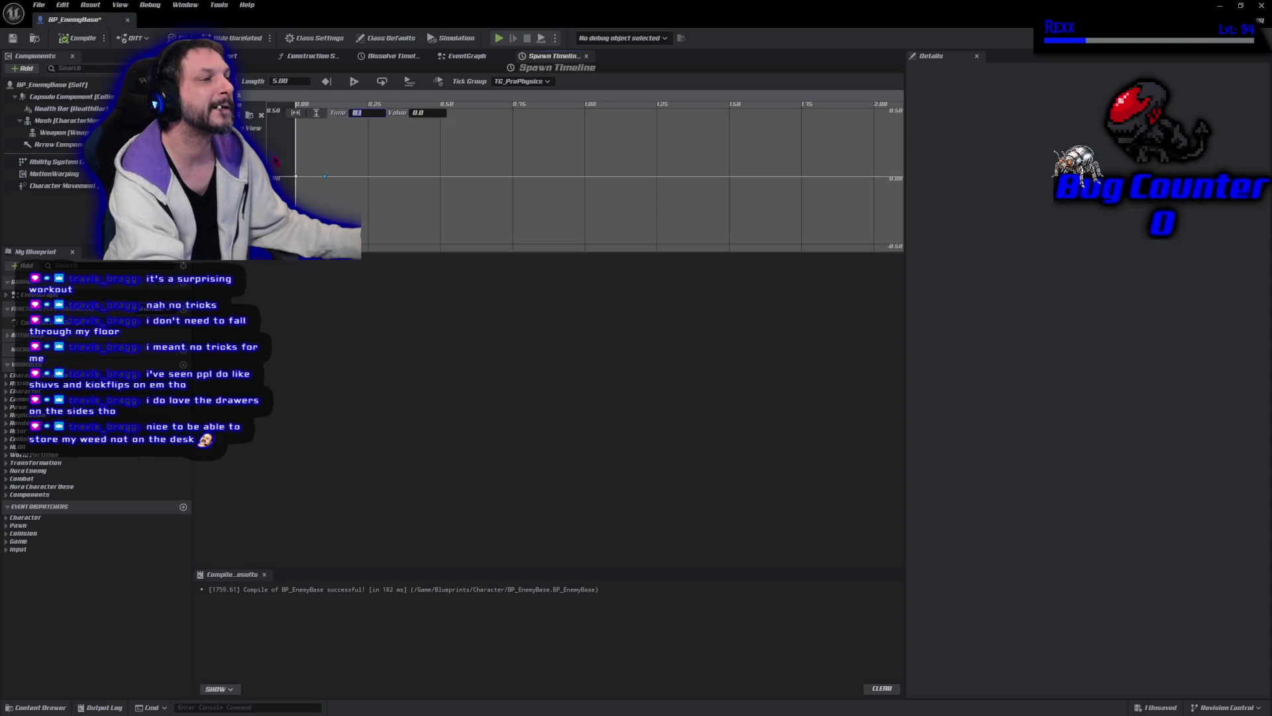
Step: Change the interpolation of both curve keys and reshape the curve by moving a key
left_click_drag(336, 197, 282, 164)
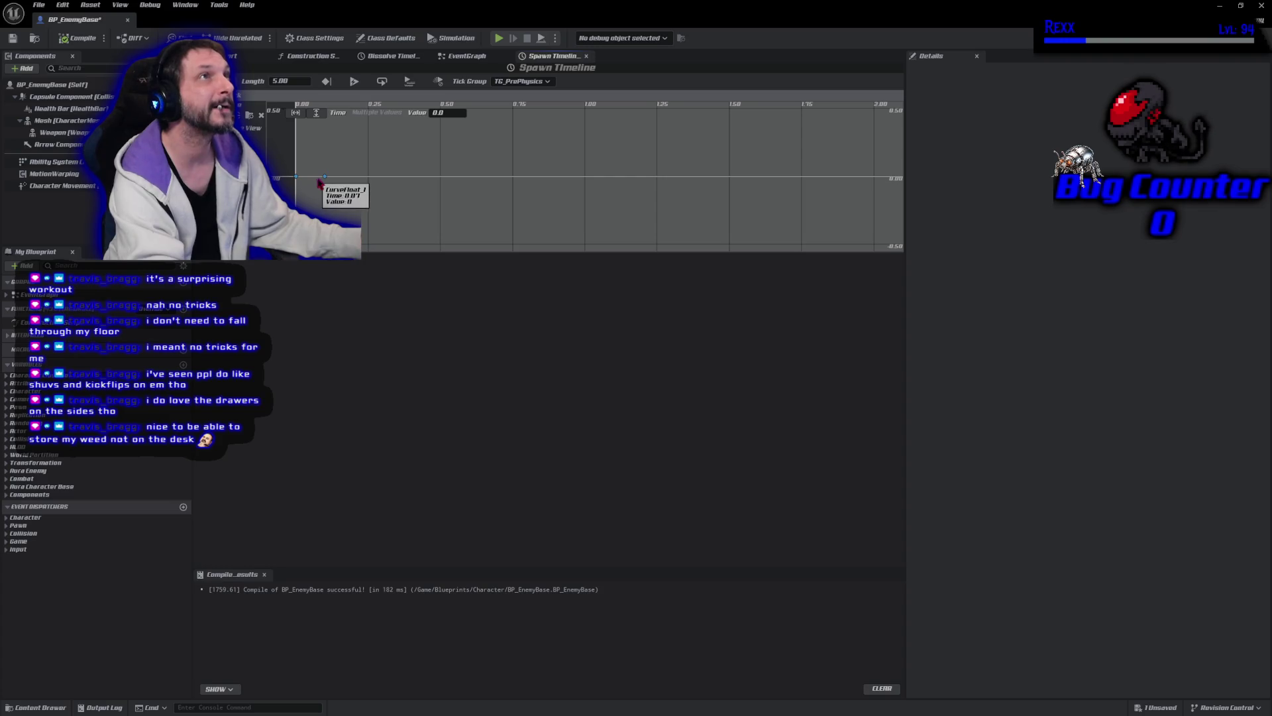
right_click(323, 180)
left_click(336, 198)
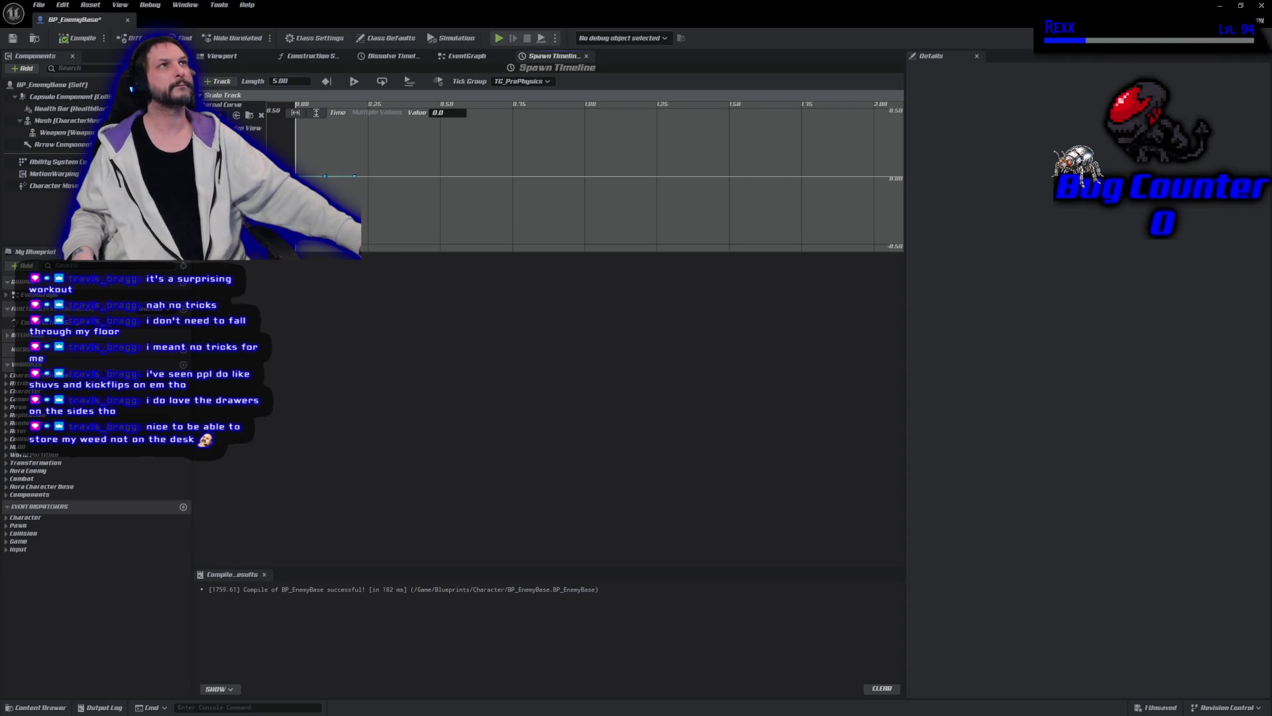
mouse_move(356, 176)
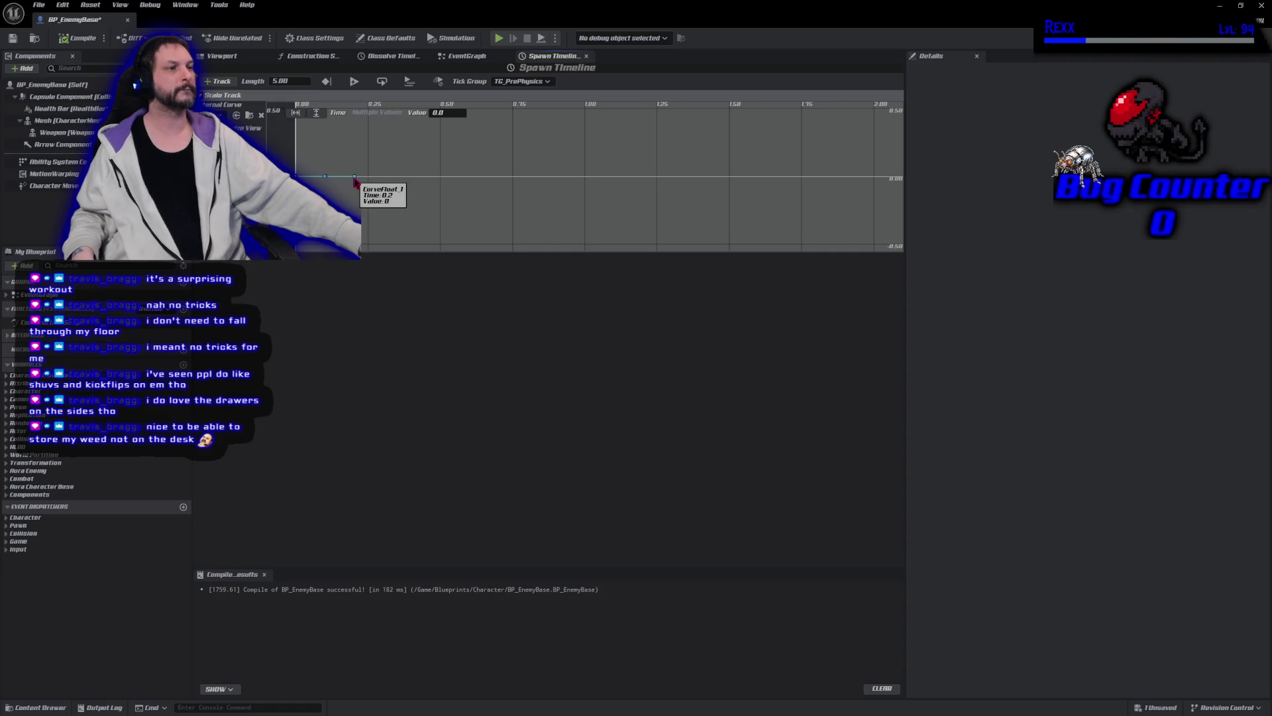
mouse_move(356, 176)
left_mouse_down()
mouse_move(341, 150)
mouse_move(344, 192)
mouse_move(330, 196)
left_mouse_up()
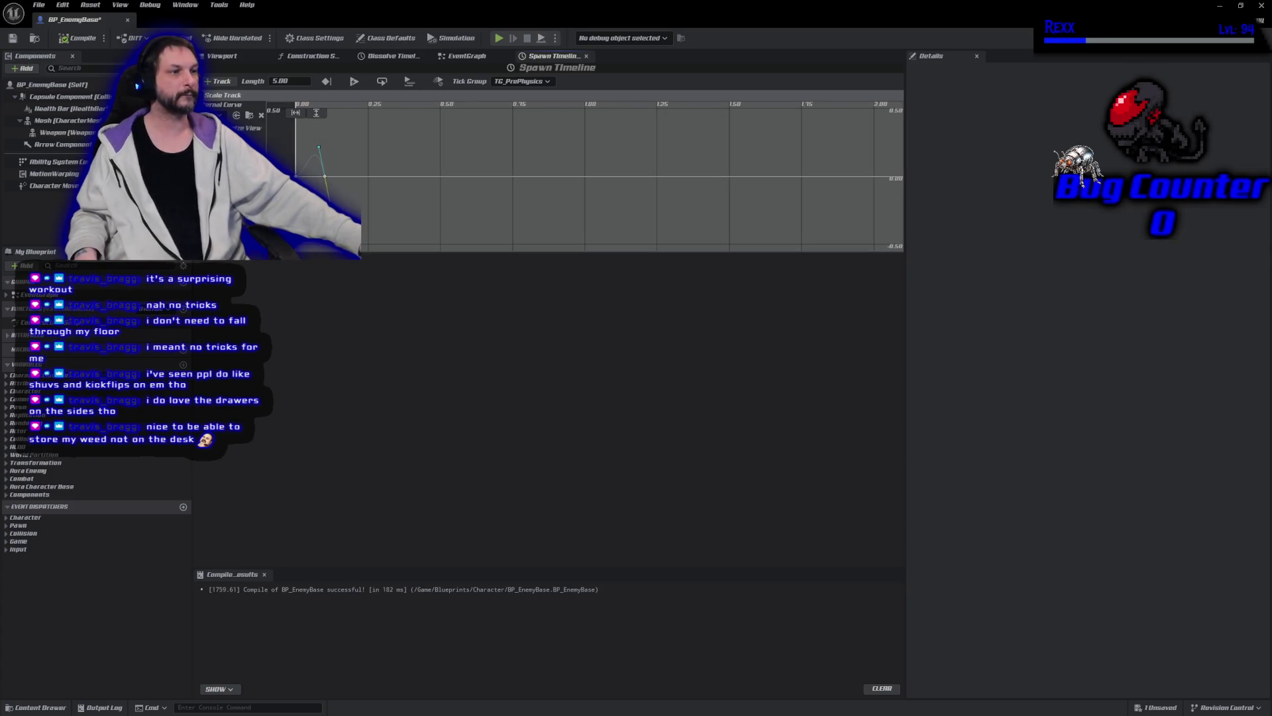
Step: Undo a stray key drag and steepen the curve's rise at time 0 with the key's tangent
left_click(324, 177)
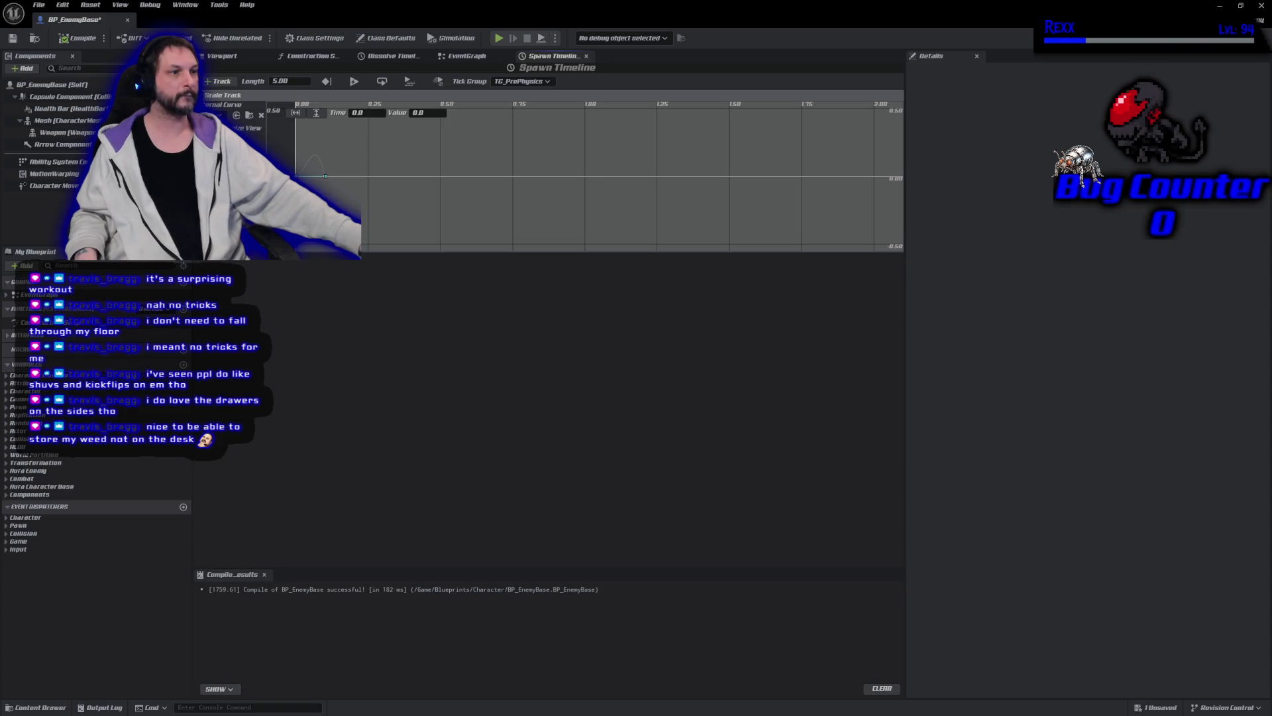
key("Escape")
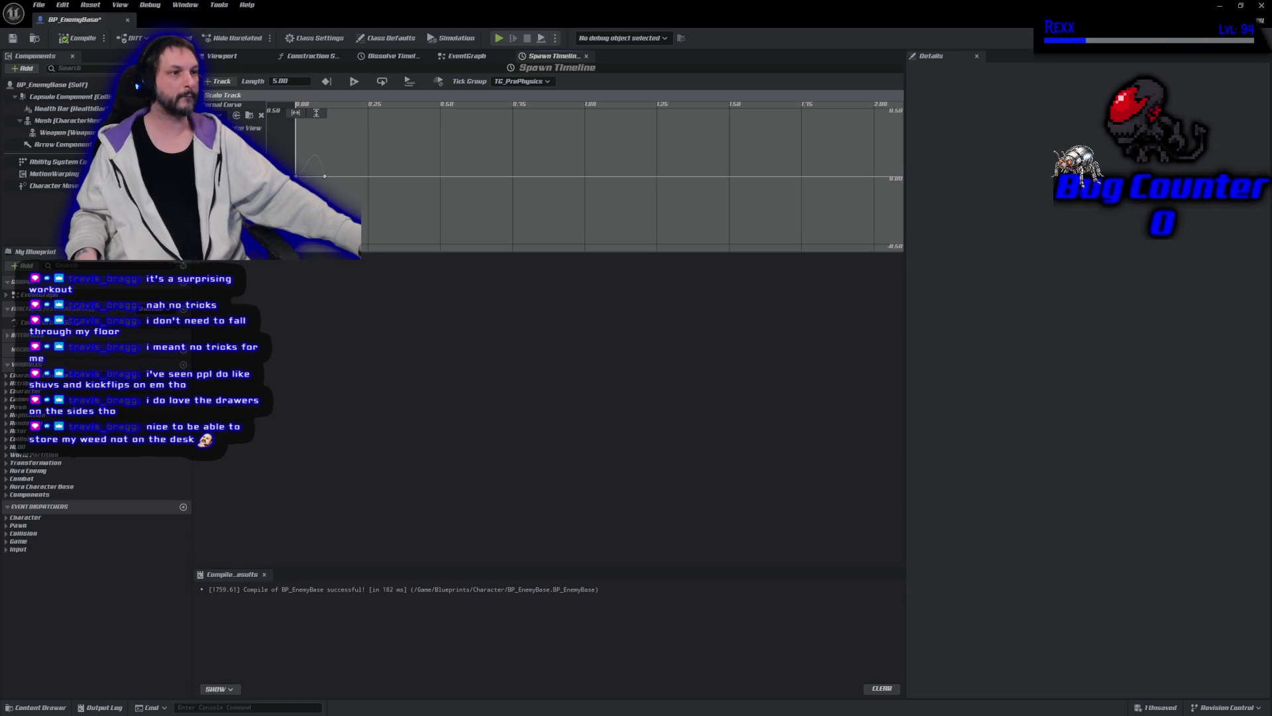
left_click(325, 176)
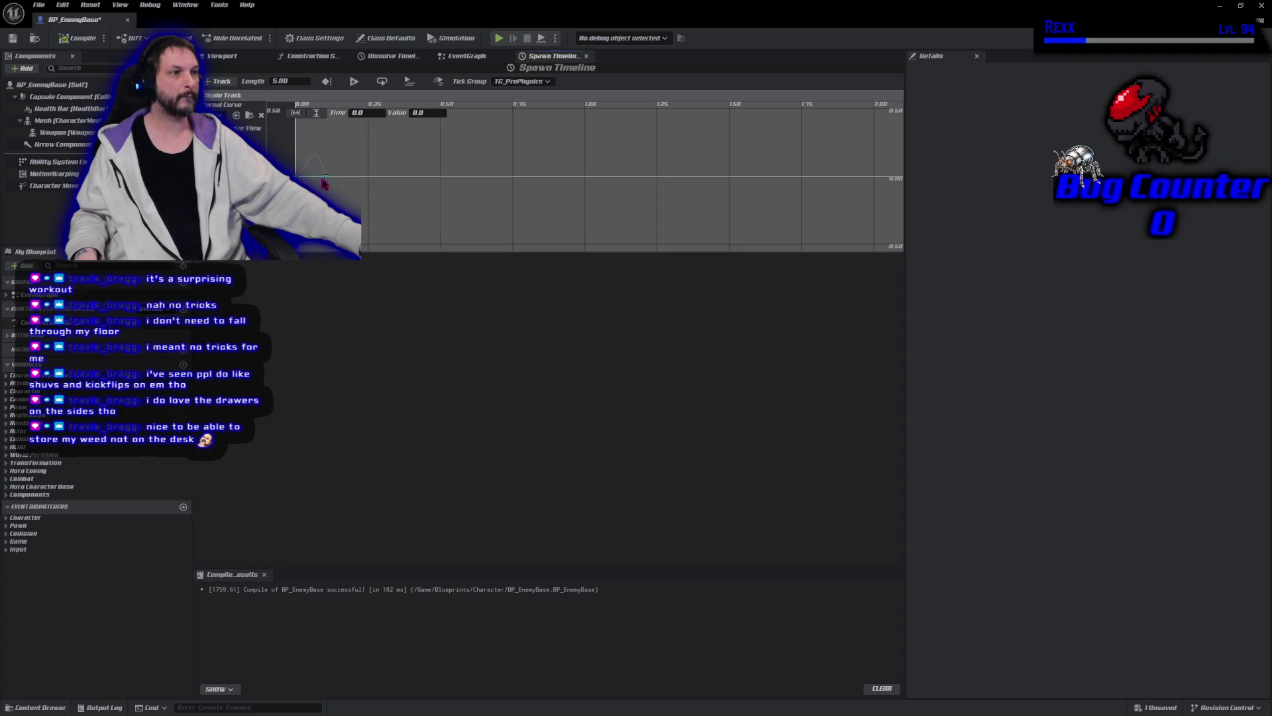
left_click_drag(328, 181, 331, 173)
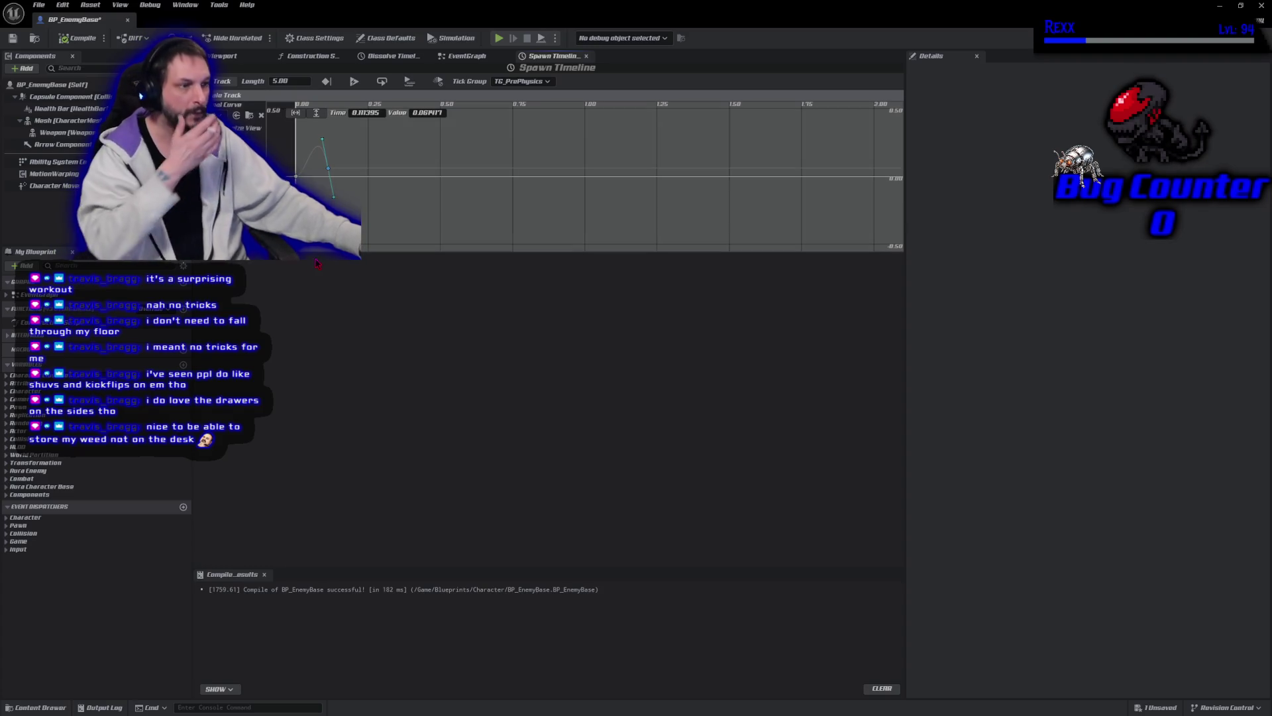
key("ctrl+z")
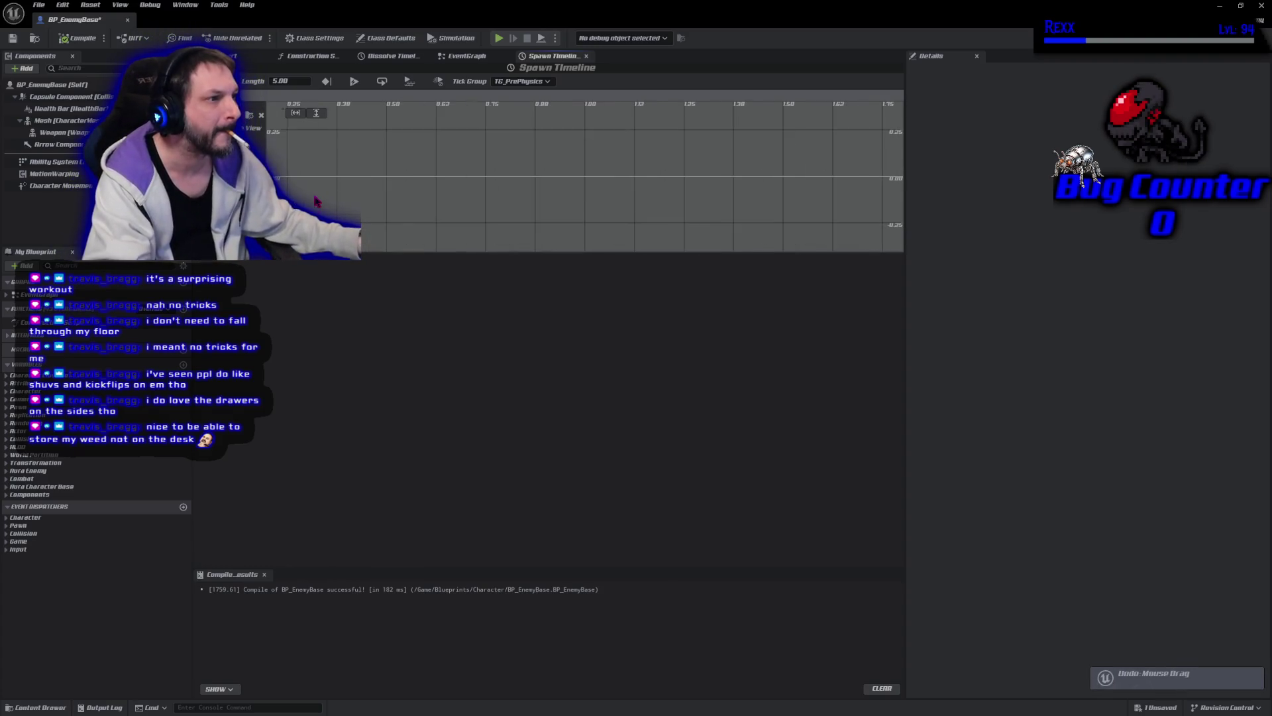
scroll(398, 229, "up", 2)
scroll(398, 229, "up", 3)
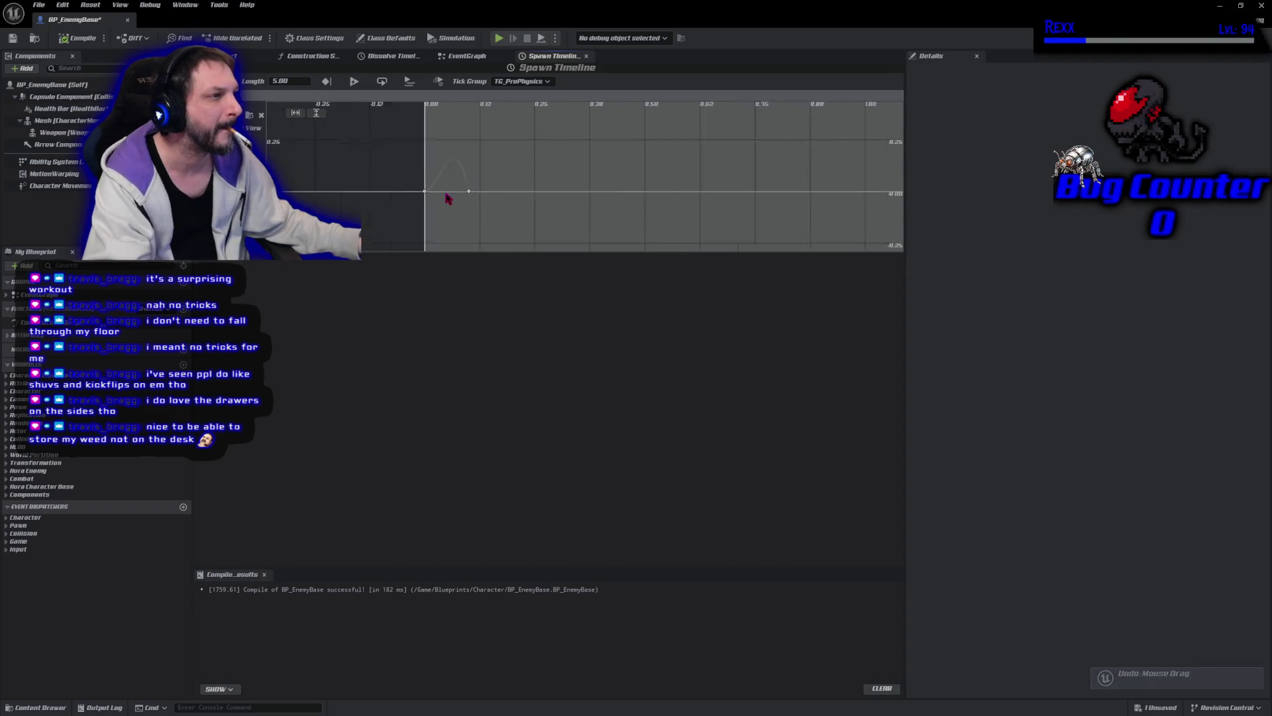
left_click(389, 191)
left_click_drag(419, 191, 399, 144)
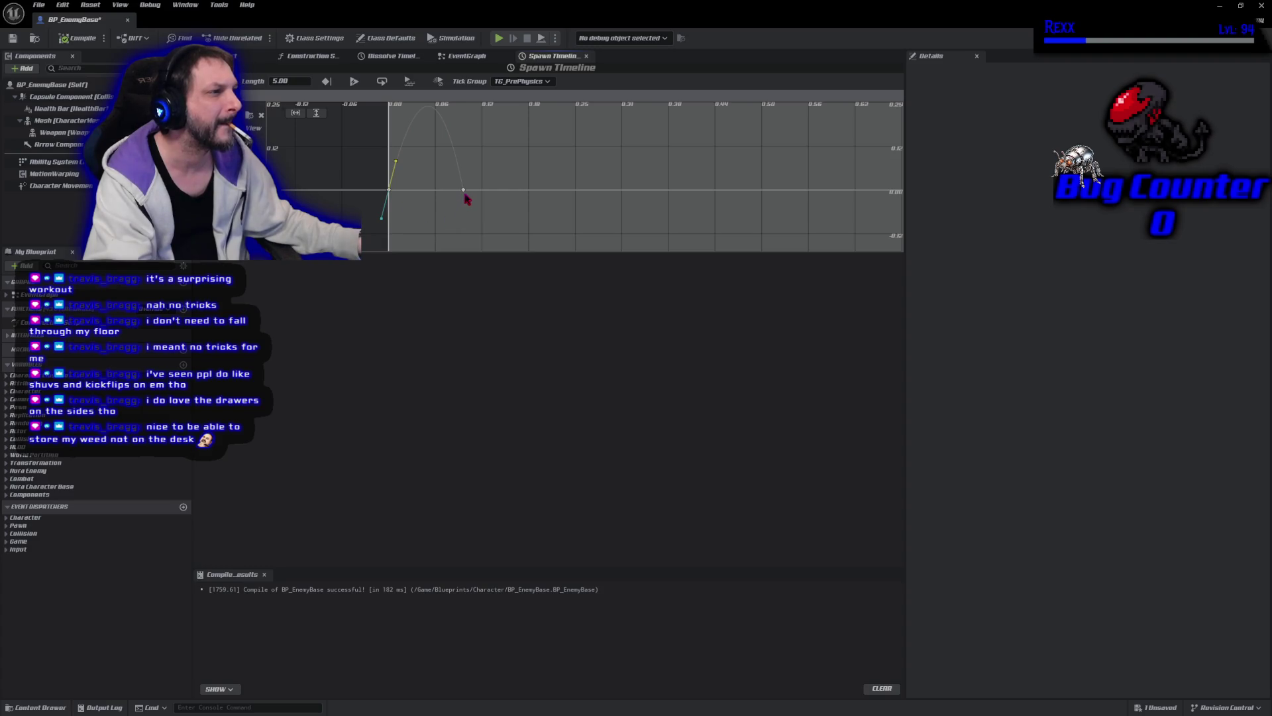
left_click(464, 191)
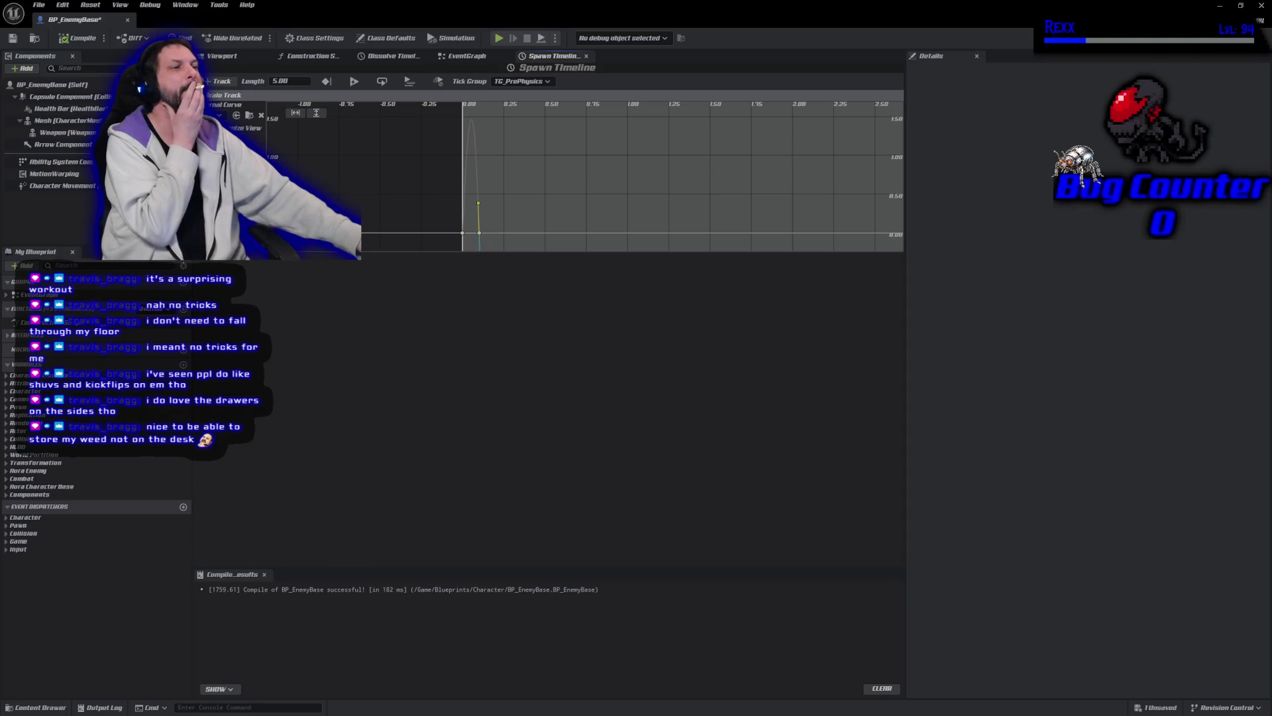
Step: Fit the whole Scale Track curve horizontally in the curve editor
left_click(297, 114)
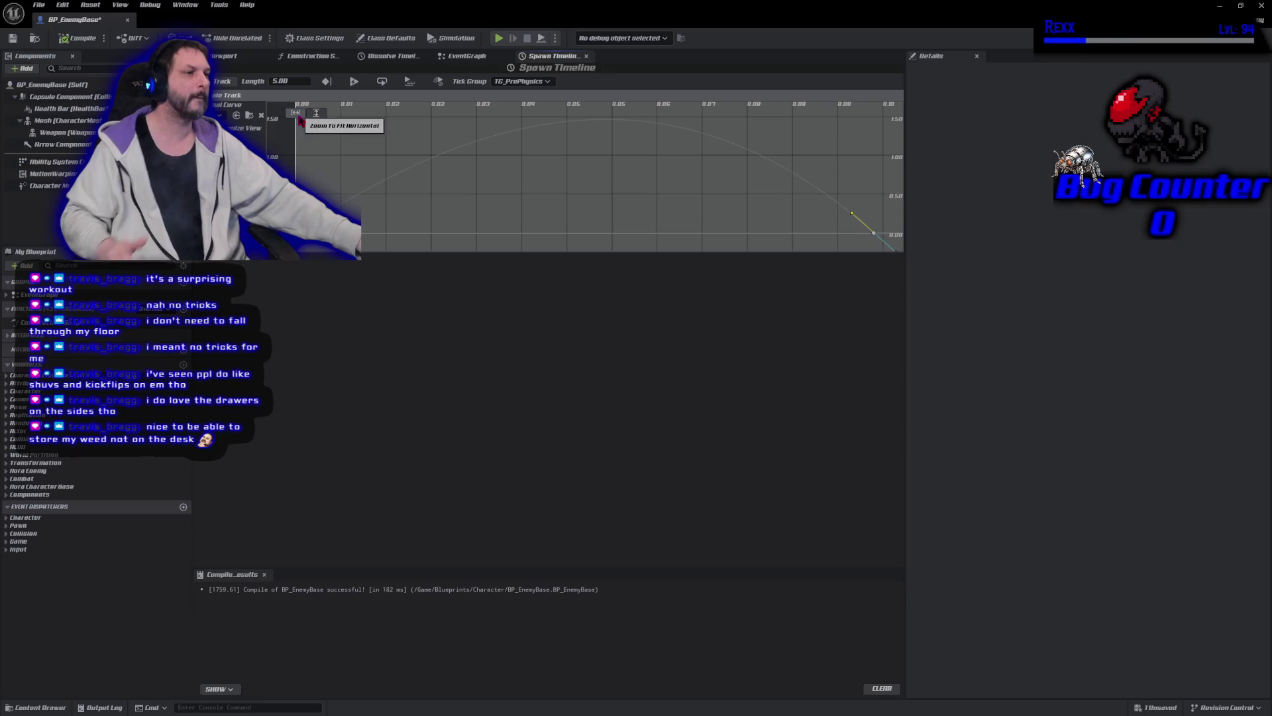
Step: Tilt the first key's tangent at the origin to raise the curve's peak
scroll(543, 187, "down", 2)
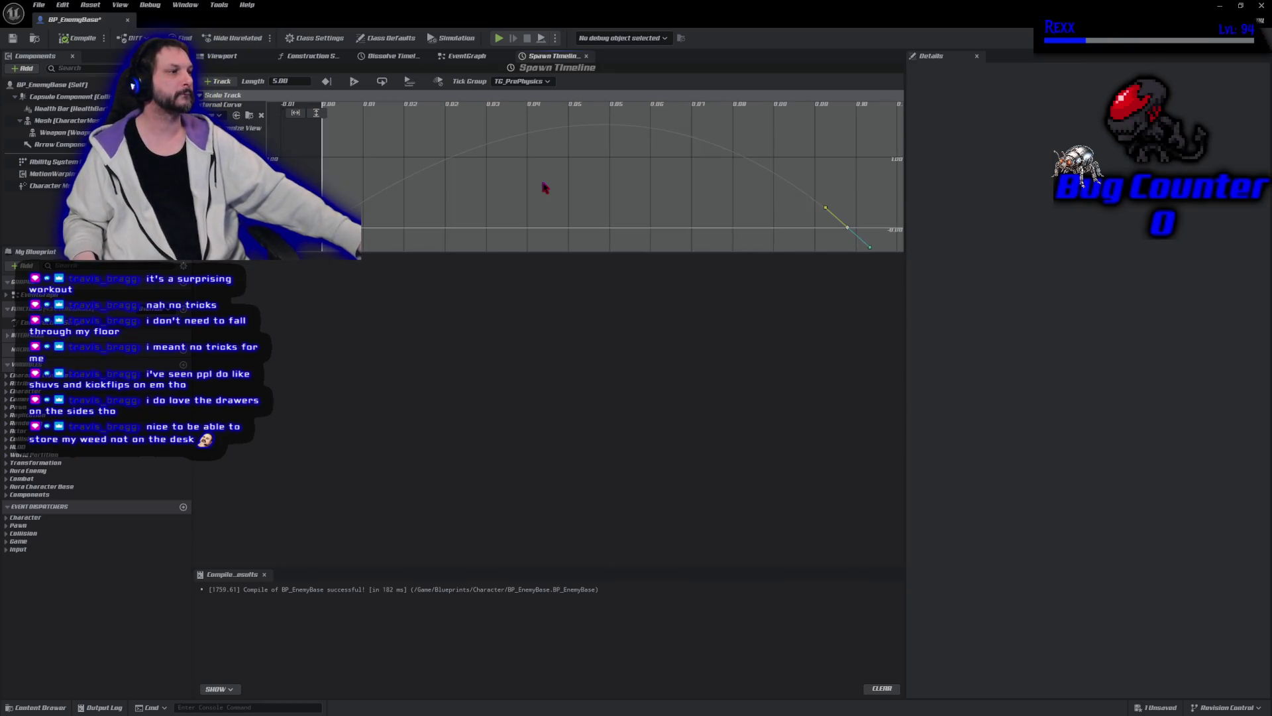
scroll(543, 187, "down", 1)
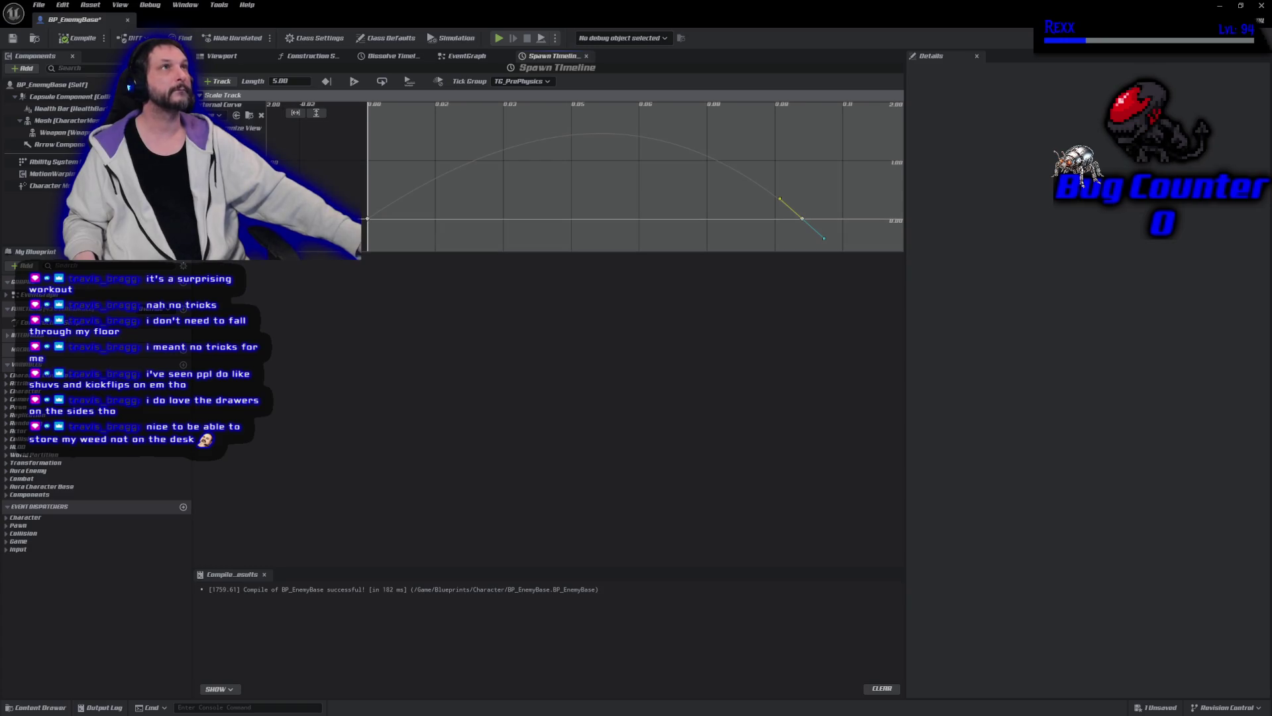
left_click(368, 220)
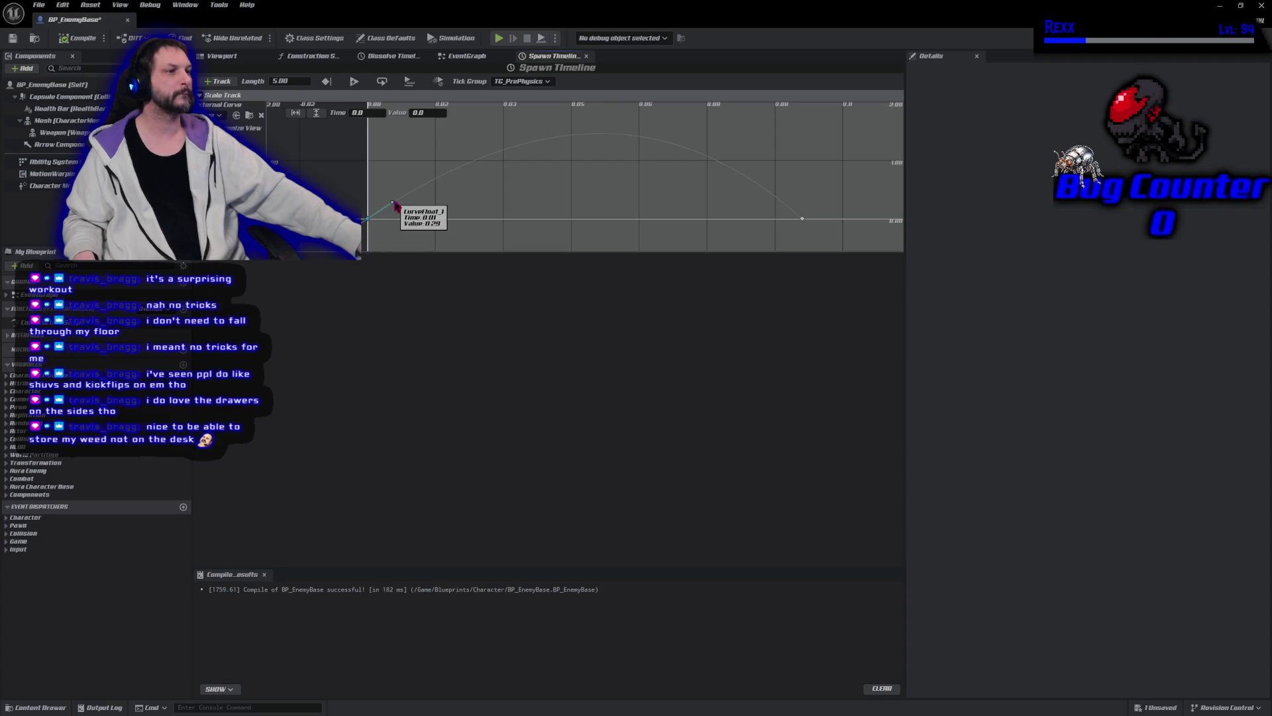
left_click_drag(393, 202, 391, 199)
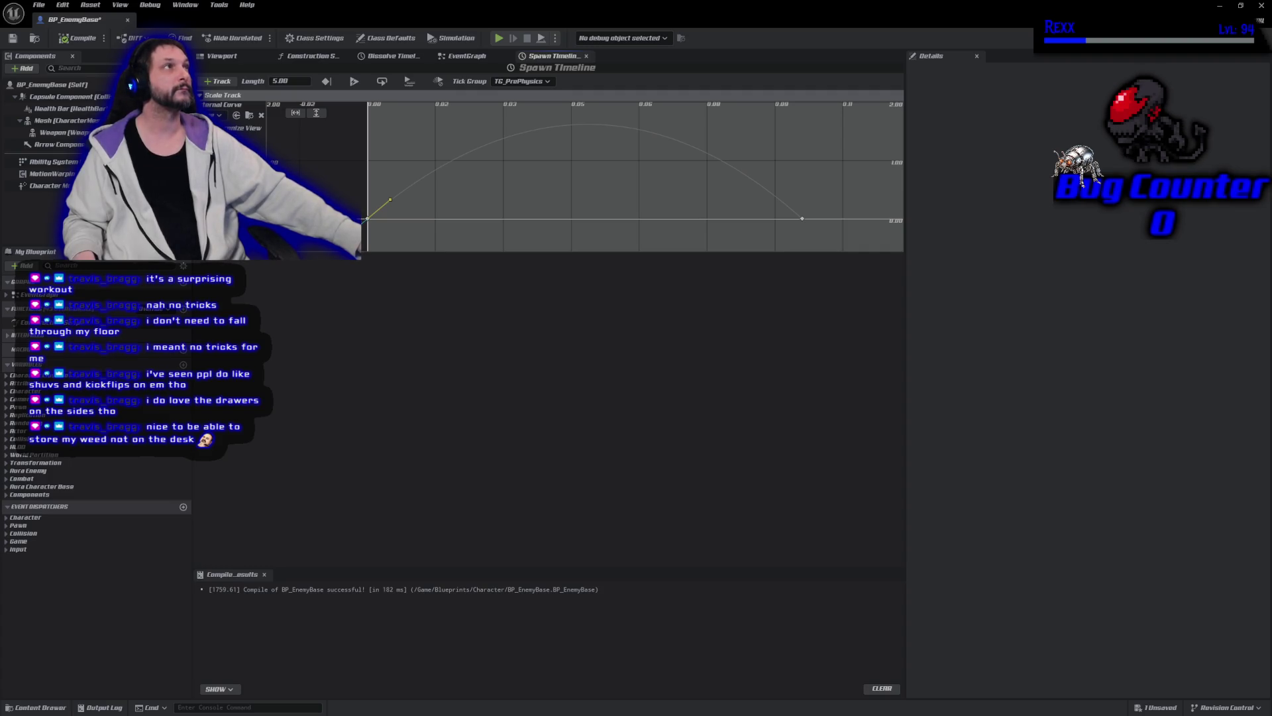
Step: Add a key to CurveFloat_1 at time 0.2
mouse_move(761, 242)
left_mouse_down()
mouse_move(653, 255)
mouse_move(605, 236)
mouse_move(387, 225)
left_mouse_up()
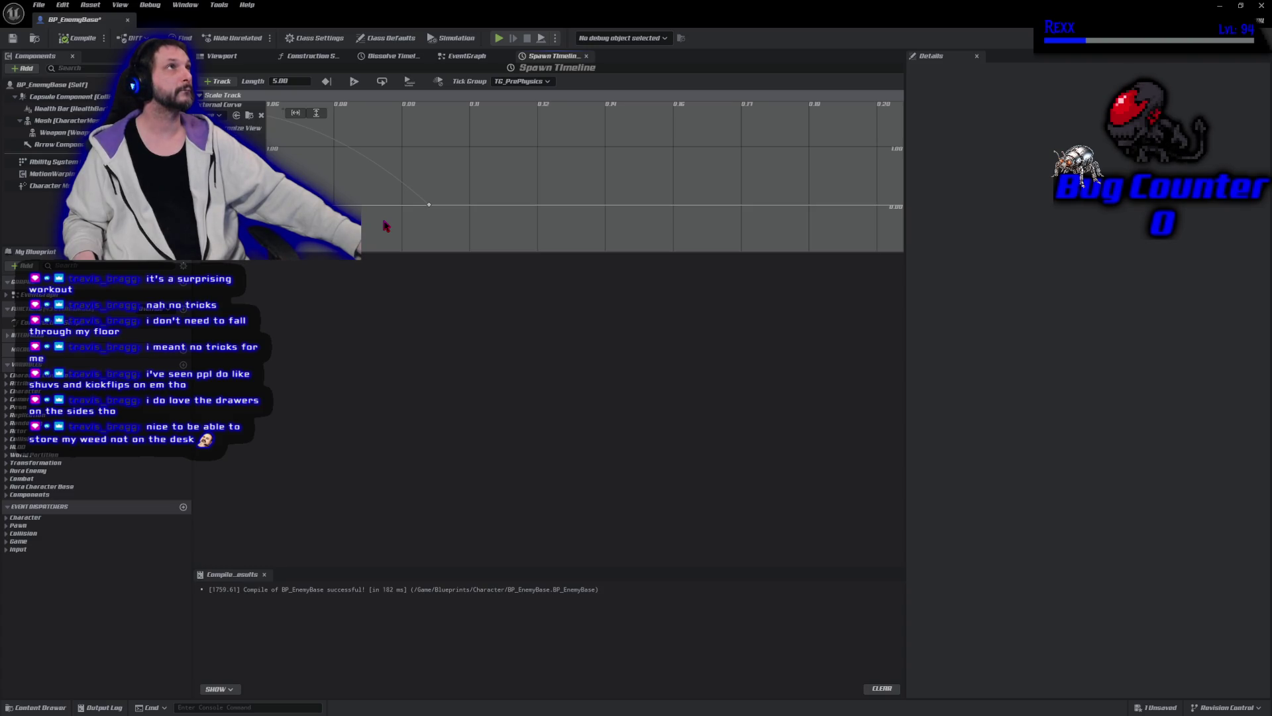
right_click(804, 207)
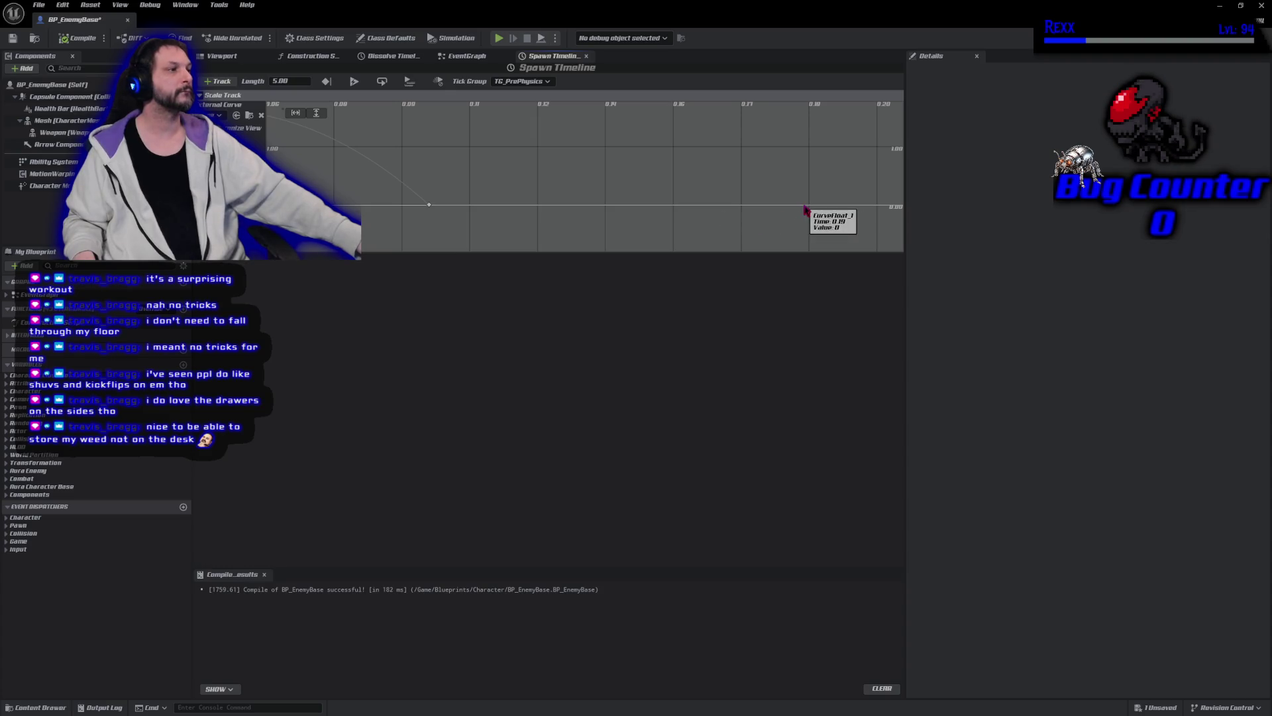
left_click(820, 225)
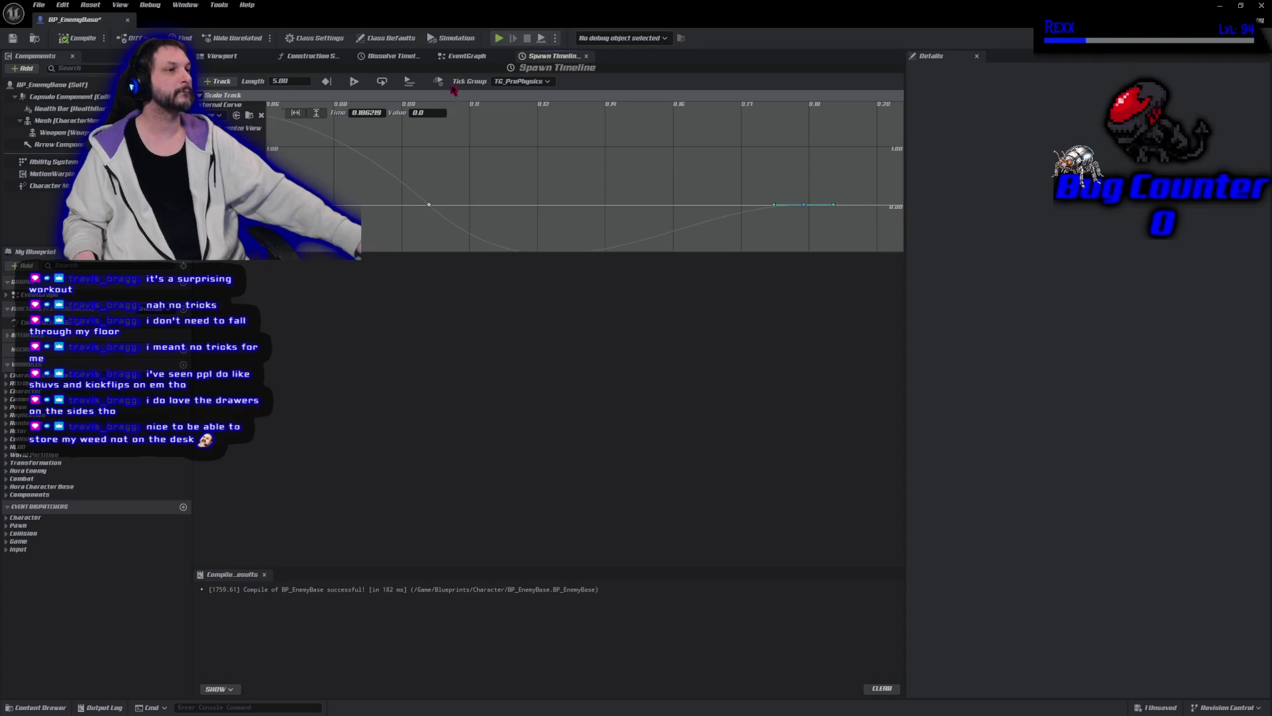
left_click(359, 113)
type("0.2")
key("Return")
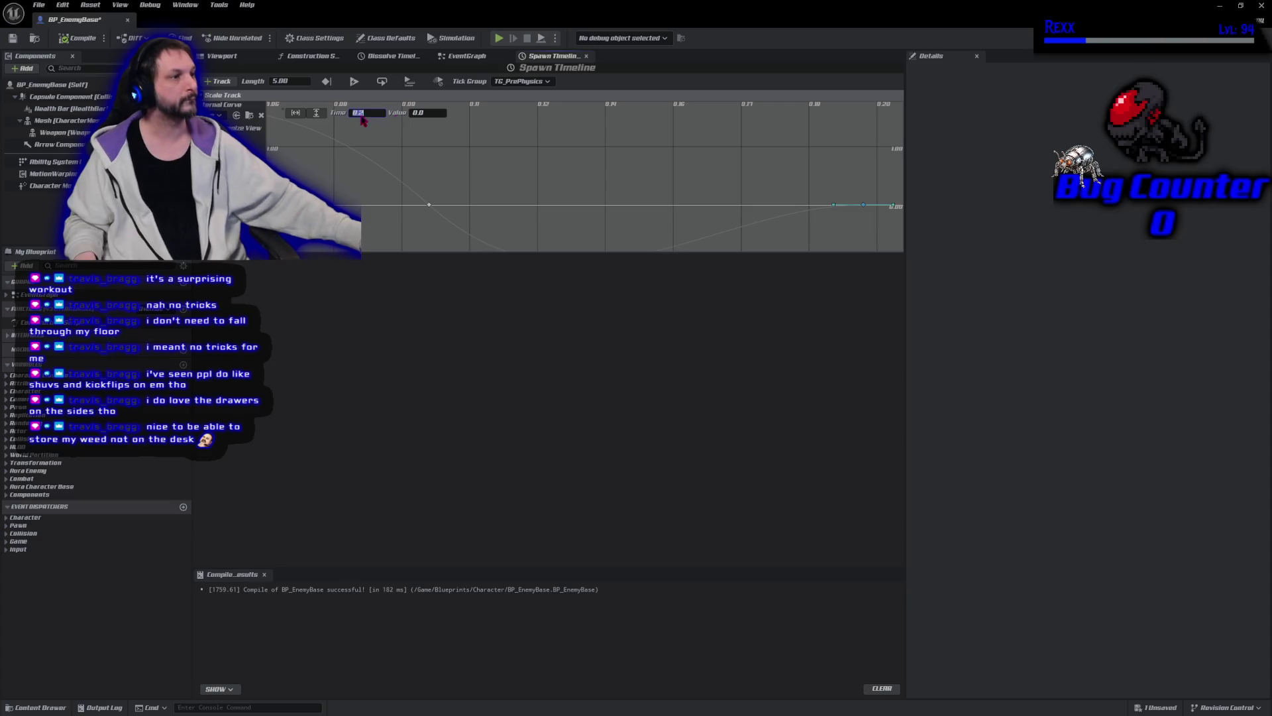
Step: Add another key further along the curve at time 0.3
scroll(557, 198, "down", 2)
scroll(557, 199, "down", 1)
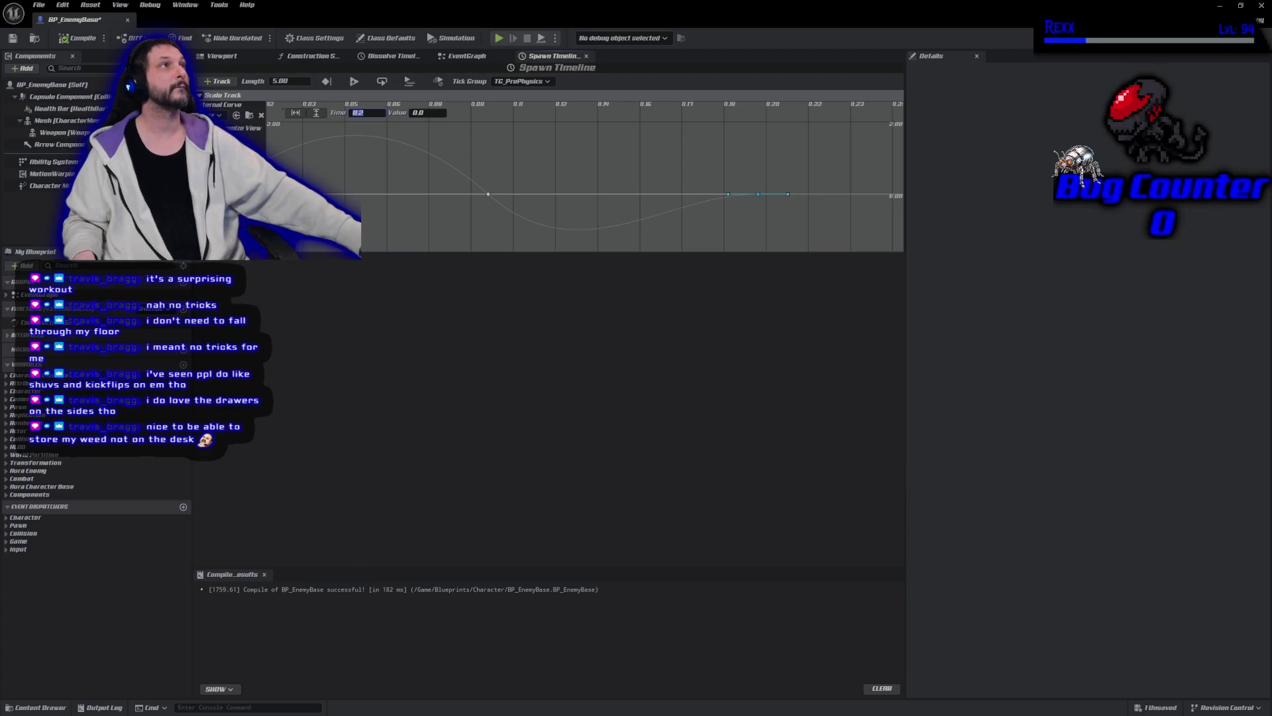
left_click_drag(747, 190, 441, 177)
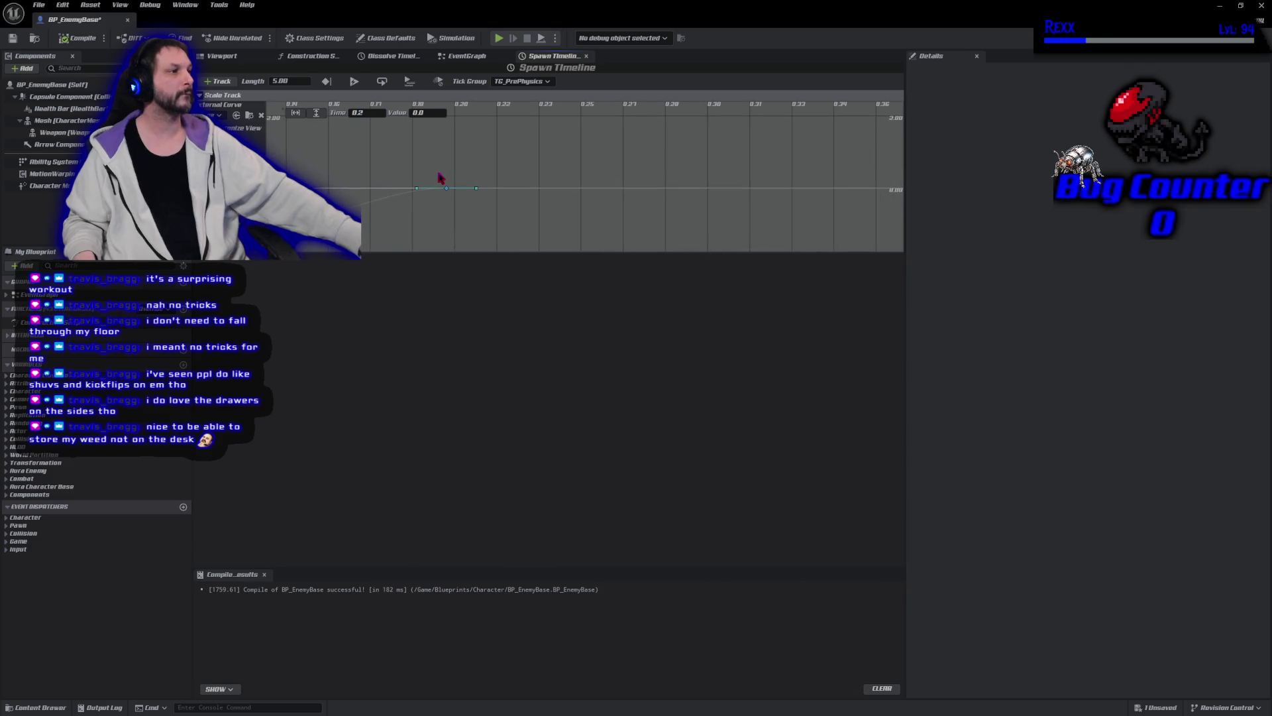
right_click(708, 193)
left_click(721, 207)
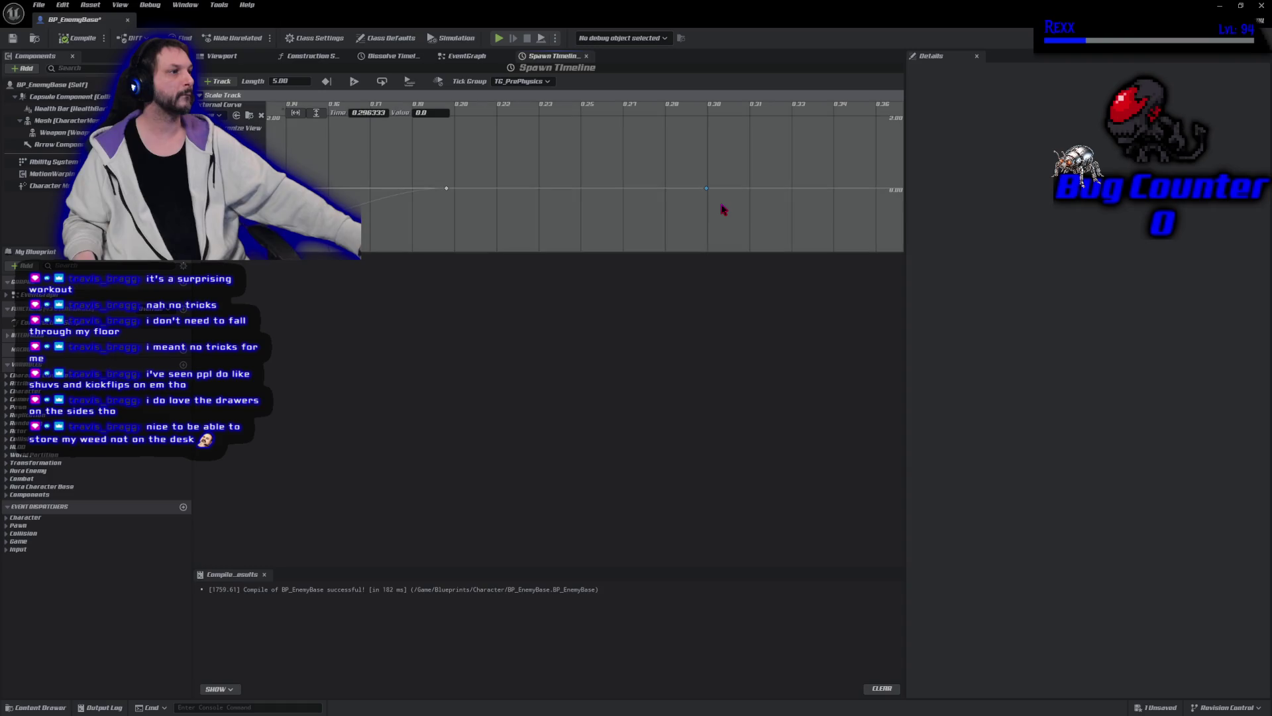
left_click(365, 113)
type("0.3")
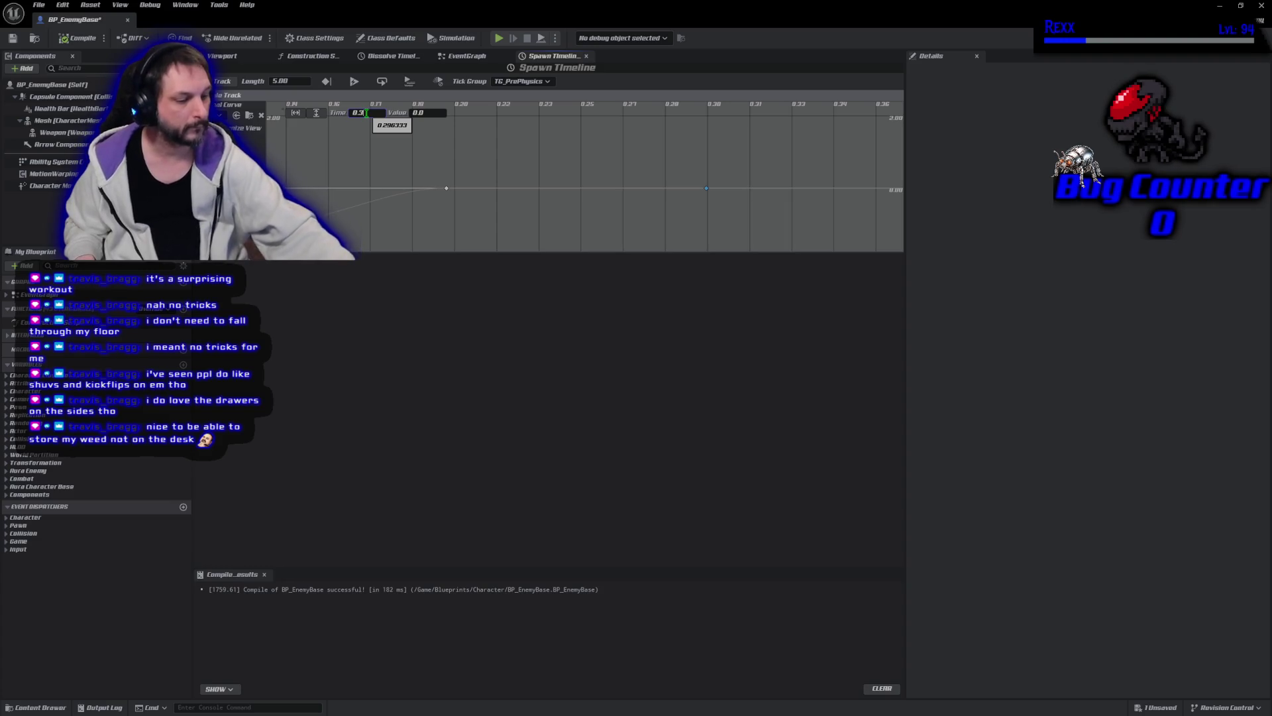
key("Return")
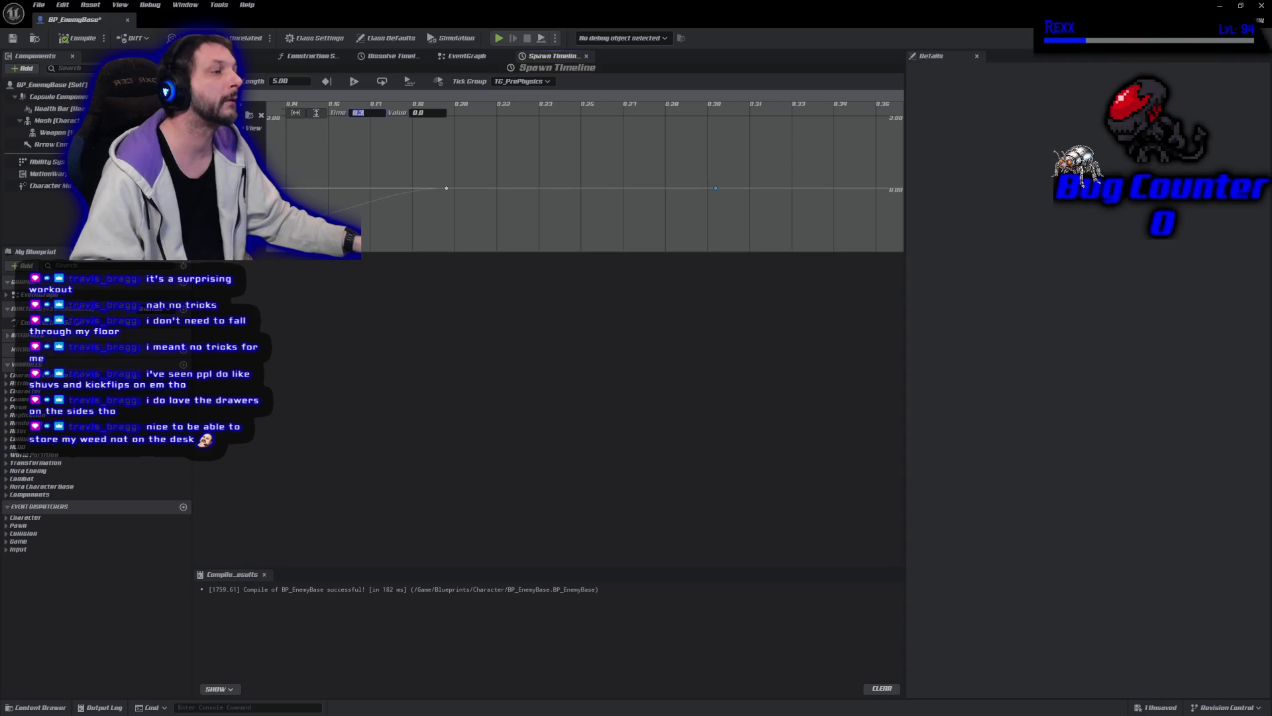
right_click(716, 191)
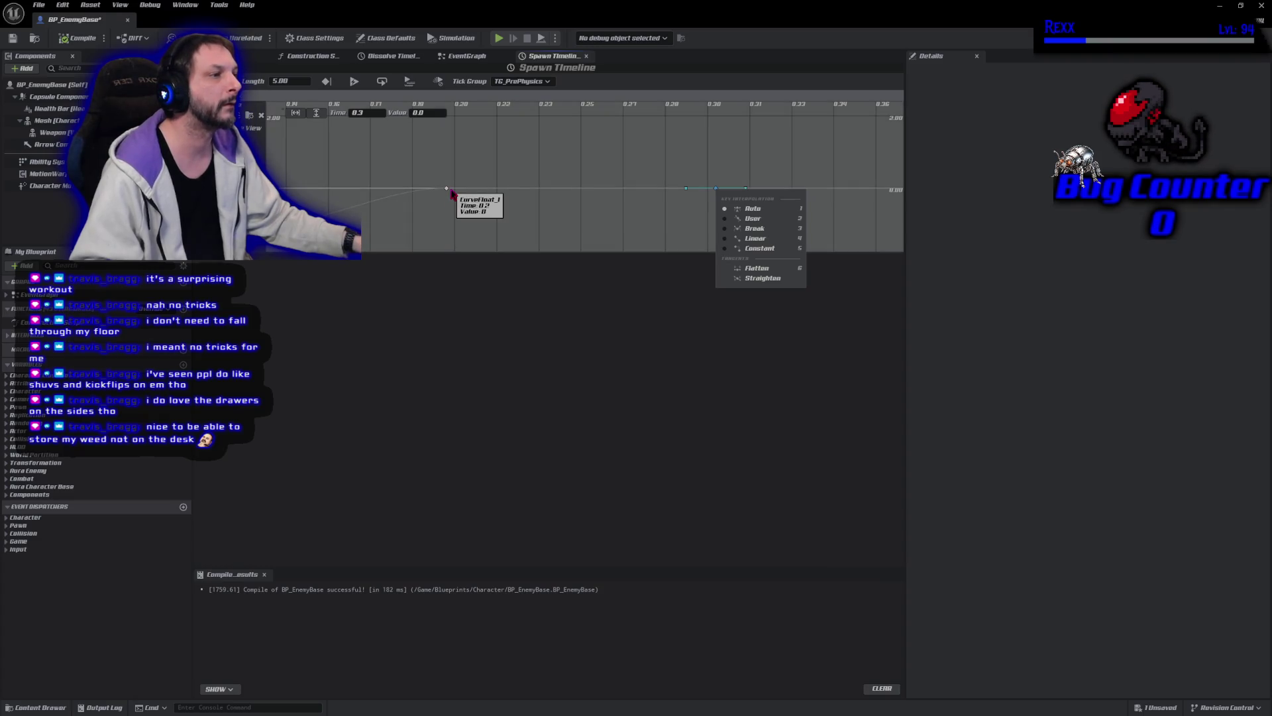
Step: Adjust the tangents of the 0.2 and 0.3 keys, keeping Auto interpolation
left_click(446, 189)
right_click(447, 190)
left_click(466, 210)
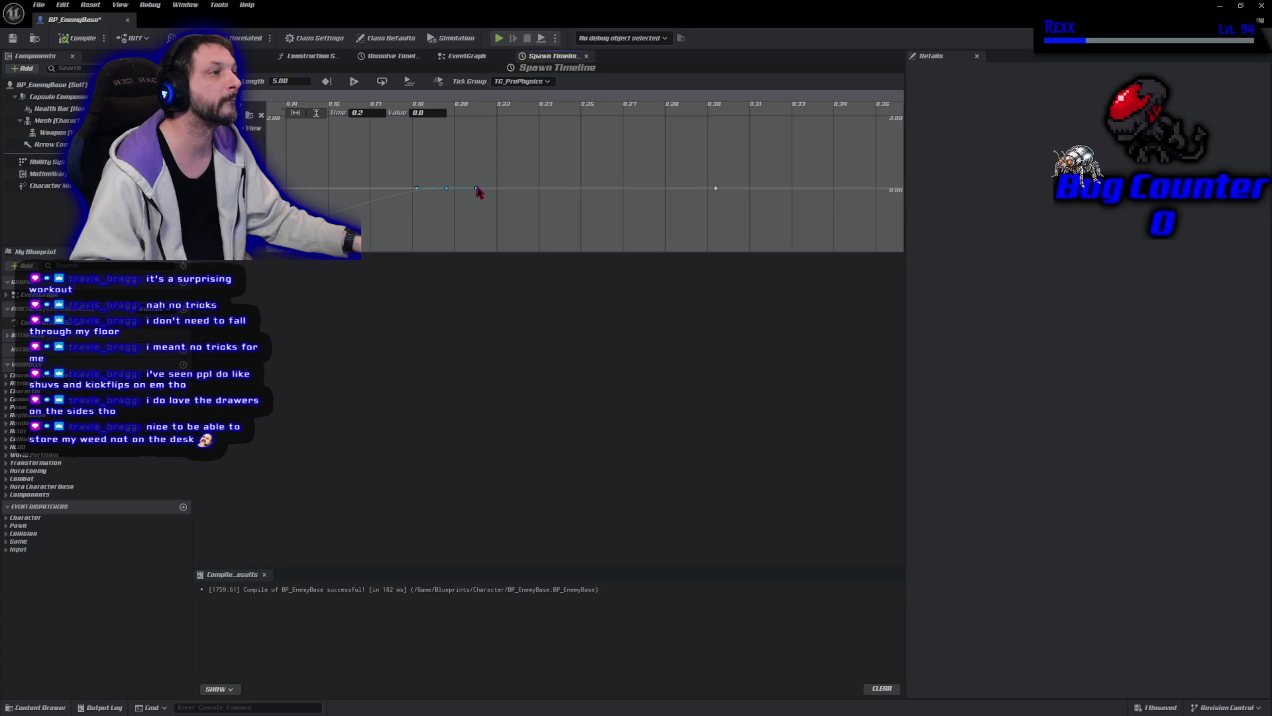
left_click_drag(476, 188, 478, 178)
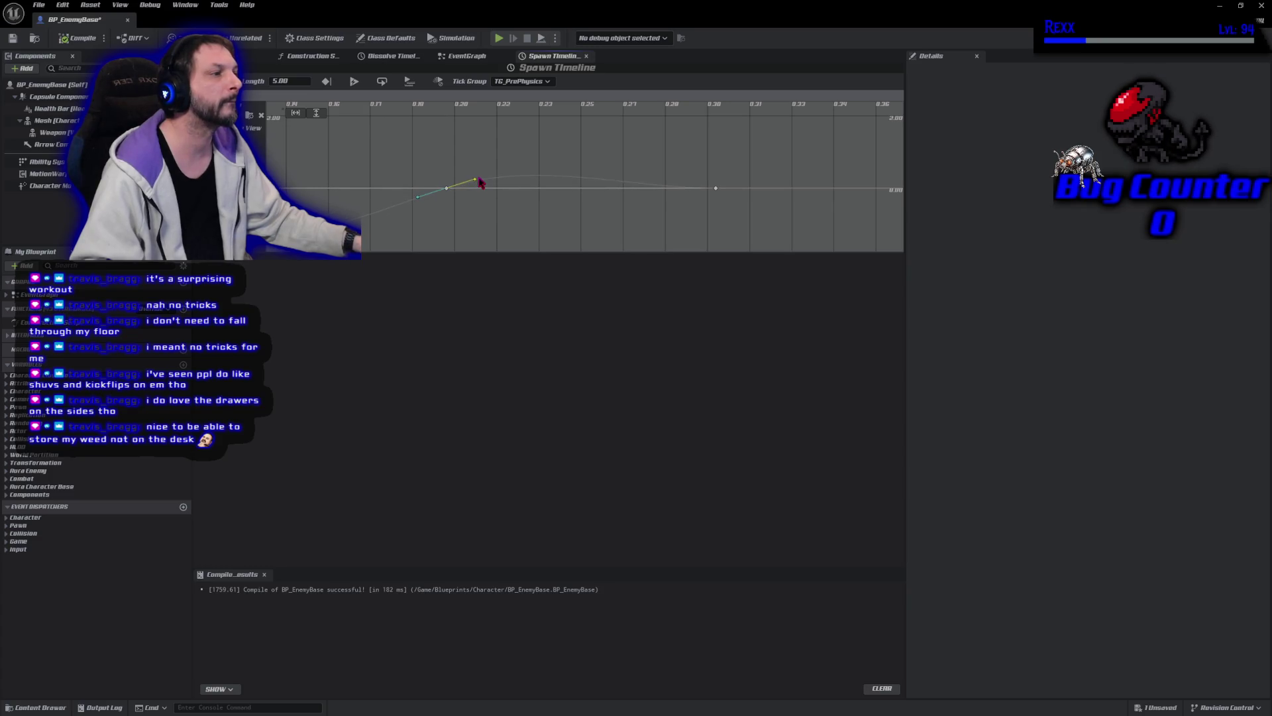
left_click(716, 189)
left_click_drag(746, 189, 745, 199)
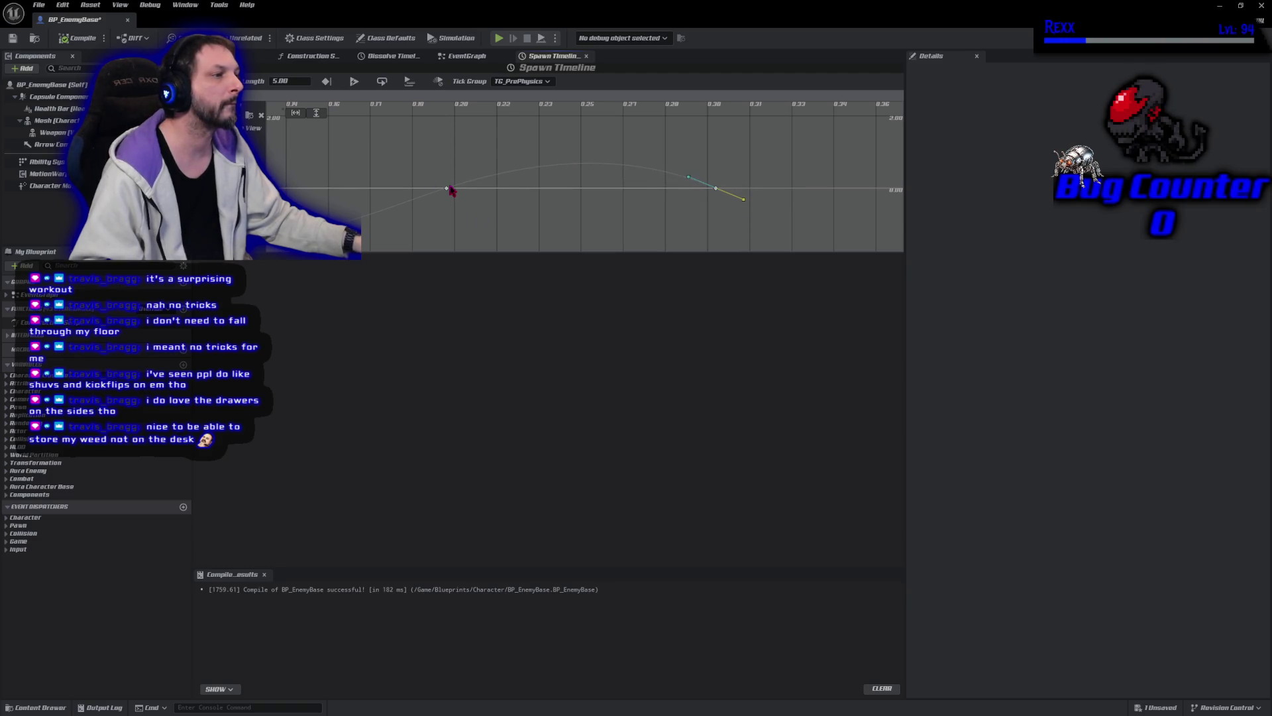
left_click(448, 189)
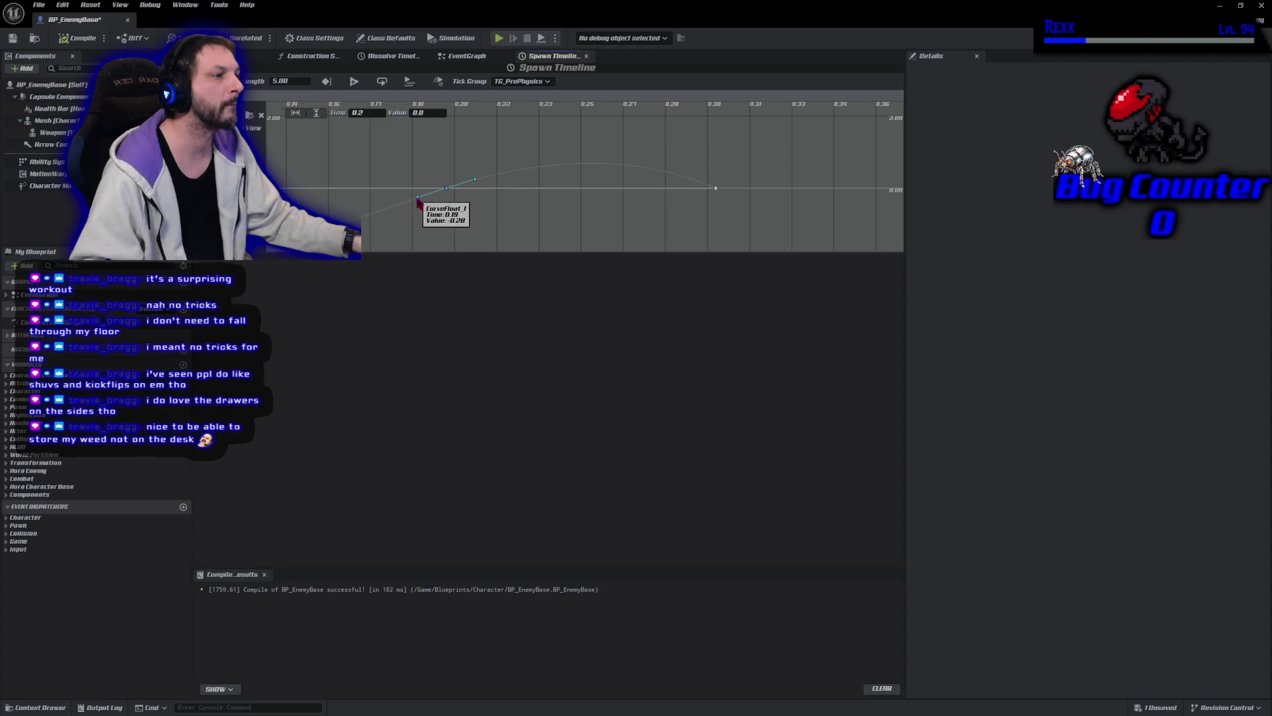
left_click(418, 198)
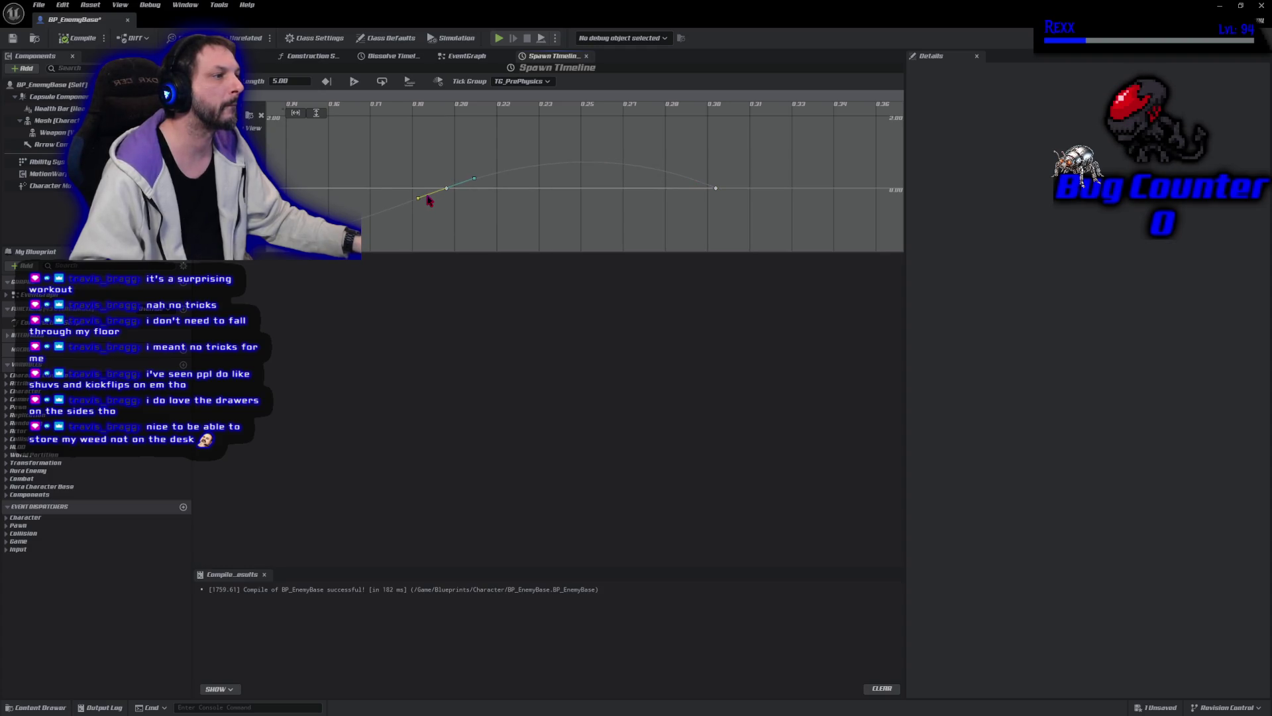
Step: Save BP_EnemyBase, fit the curve horizontally and vertically, and return to the EventGraph
left_click(13, 38)
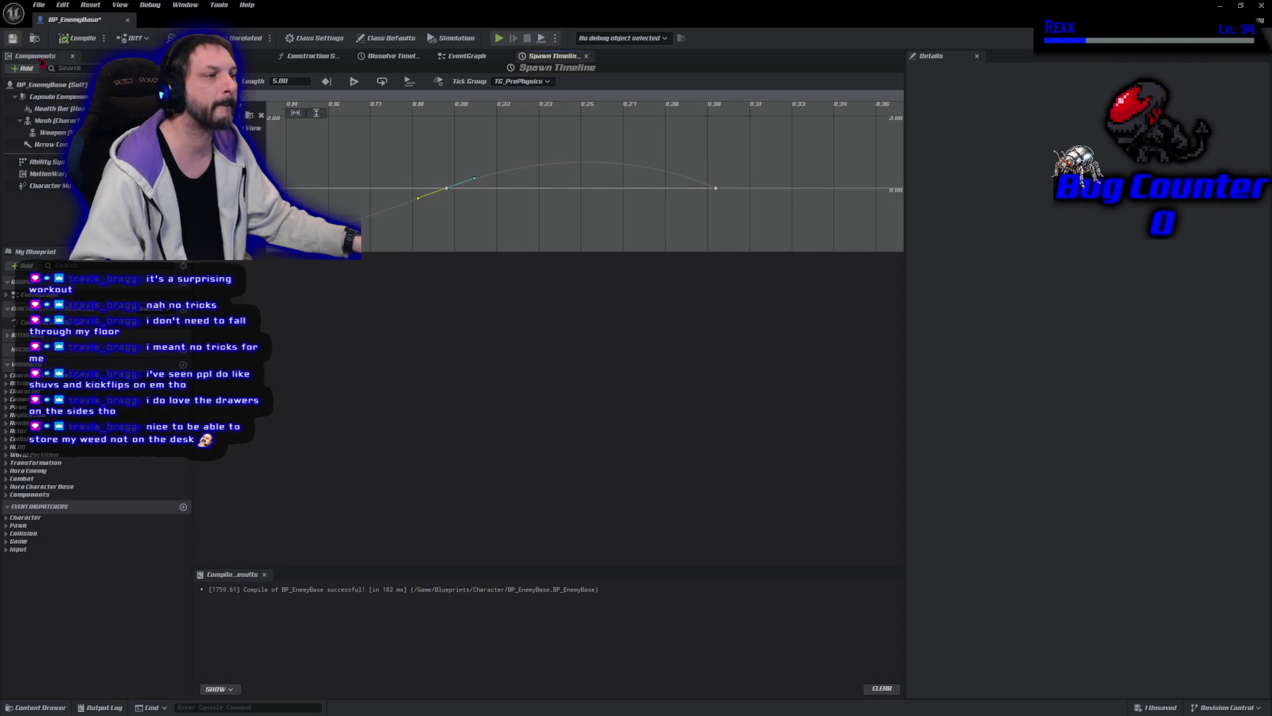
left_click(298, 114)
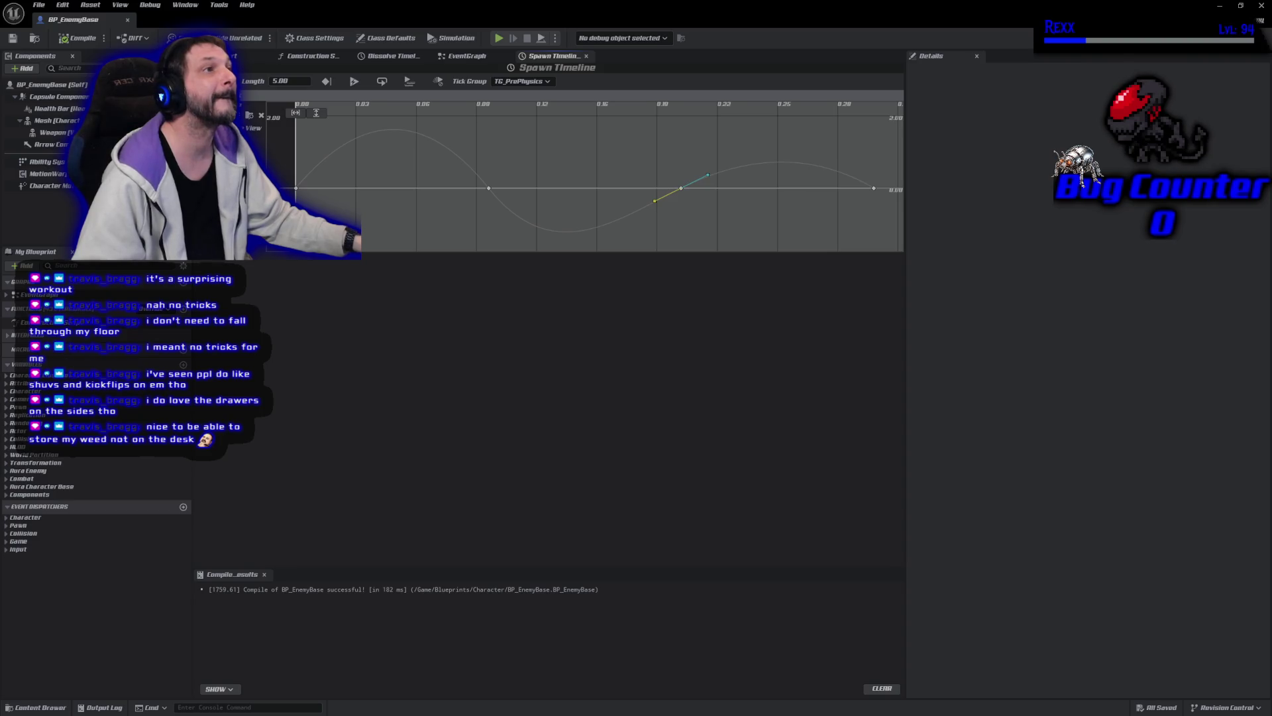
left_click(317, 115)
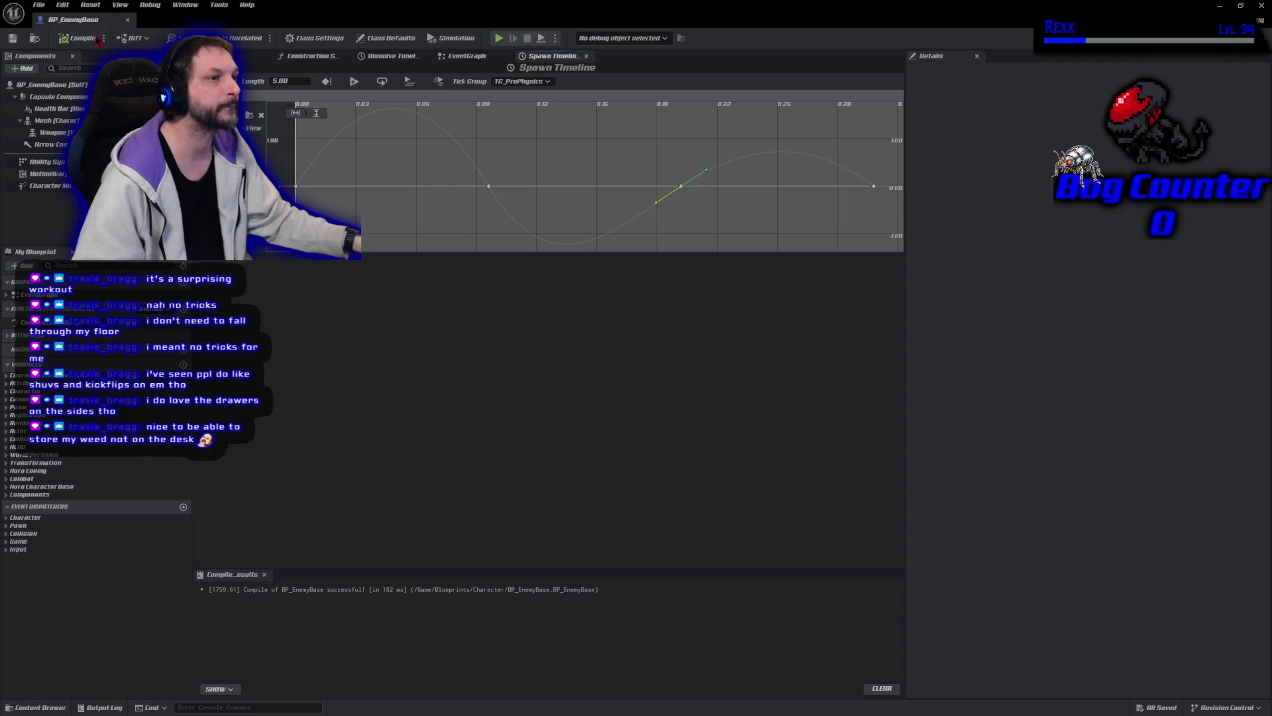
left_click(467, 56)
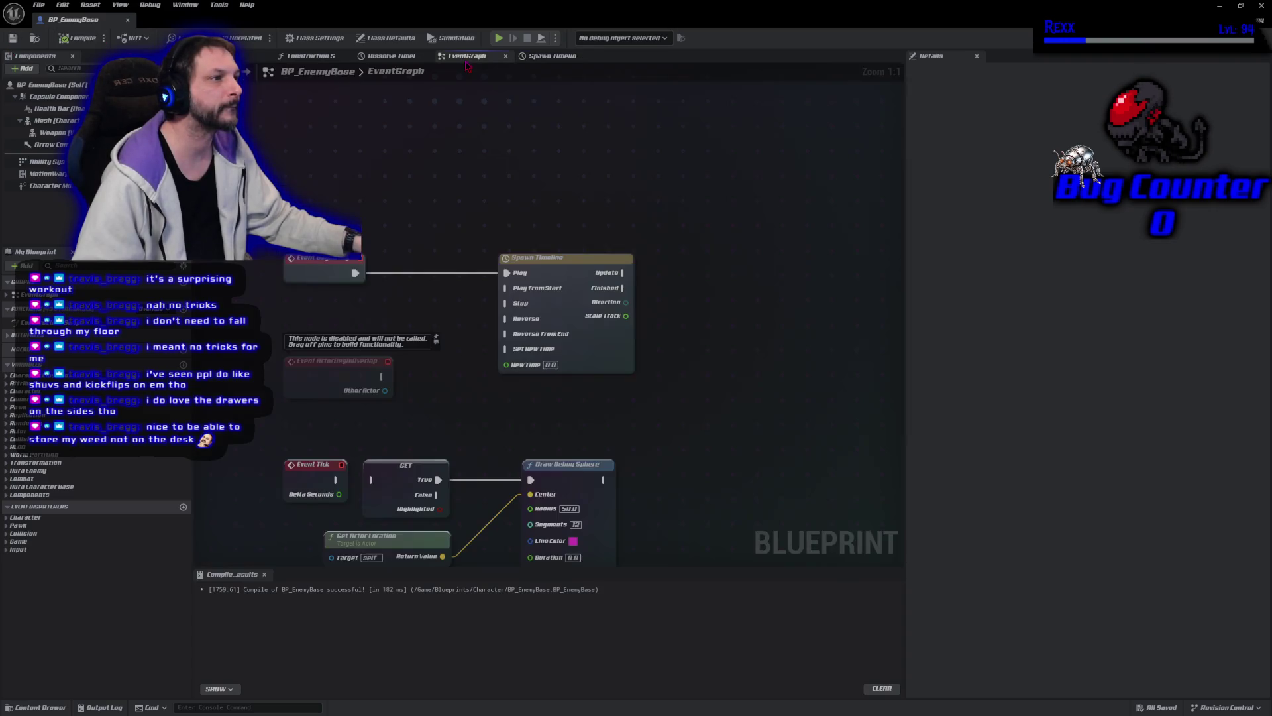
Step: Feed Scale Track into a new Make Vector node's inputs and drag a Mesh reference into the graph
left_click(425, 55)
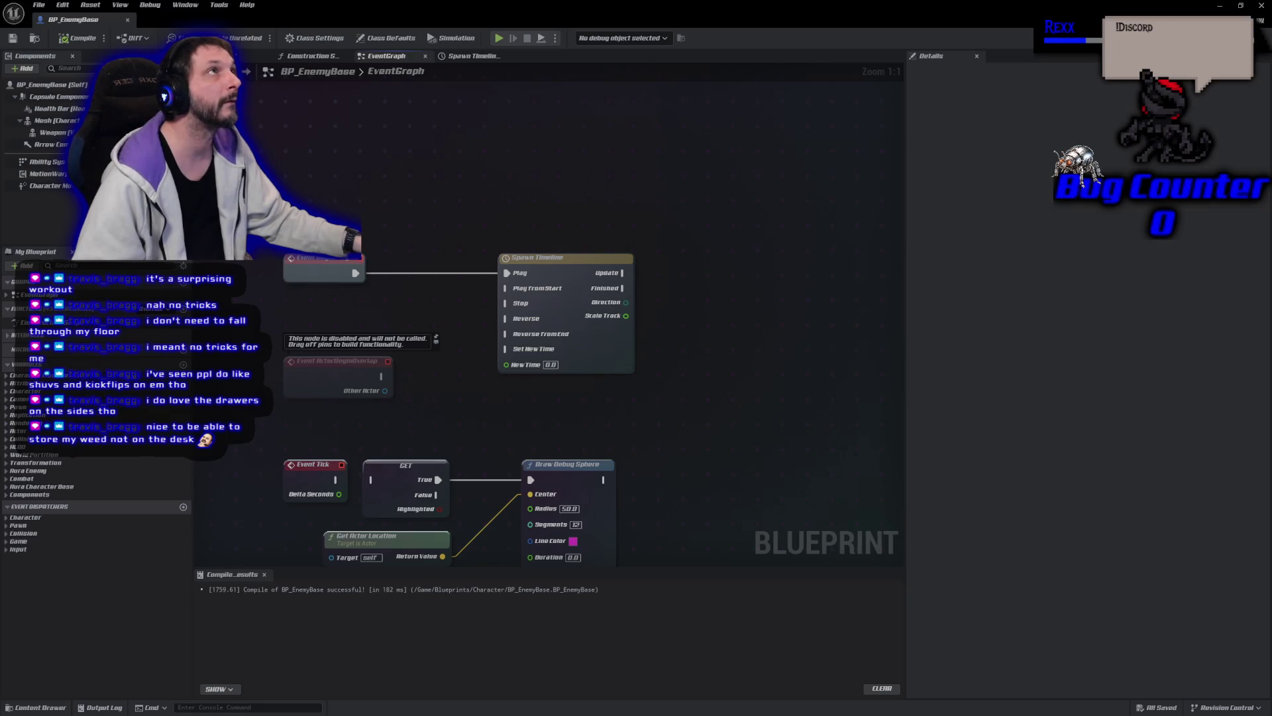
left_click_drag(625, 315, 666, 316)
type("make v")
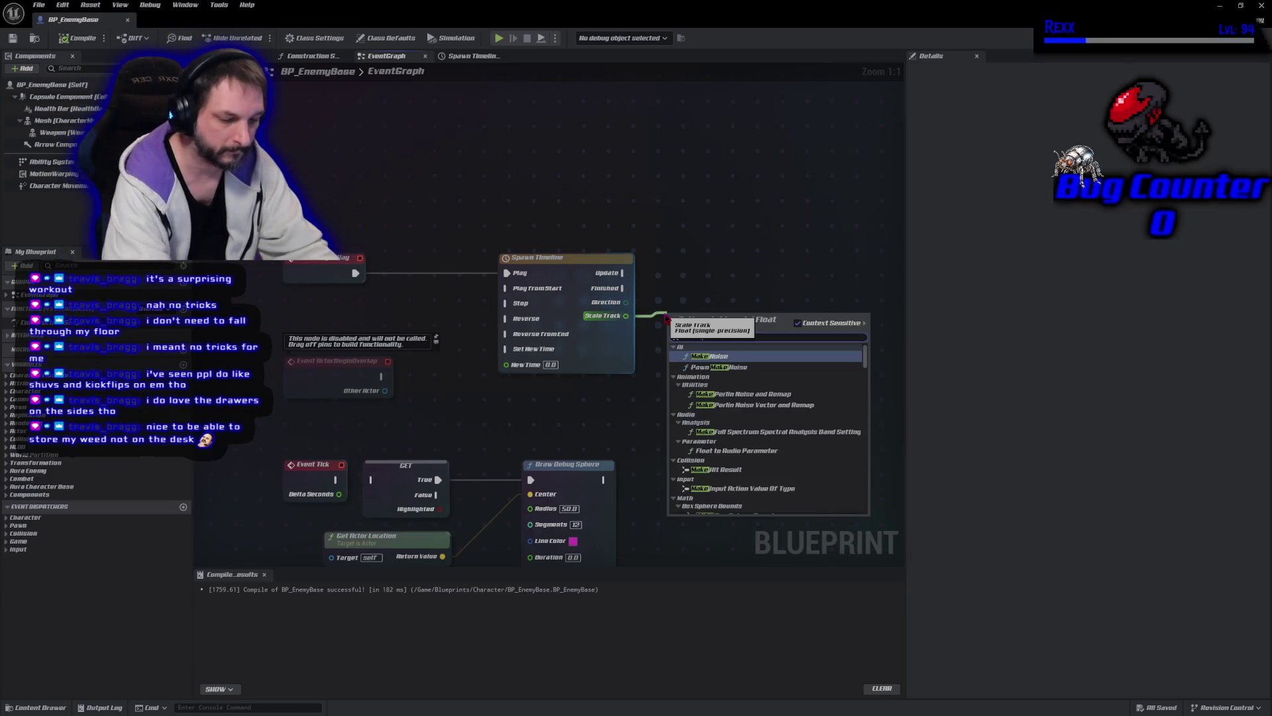
key("Return")
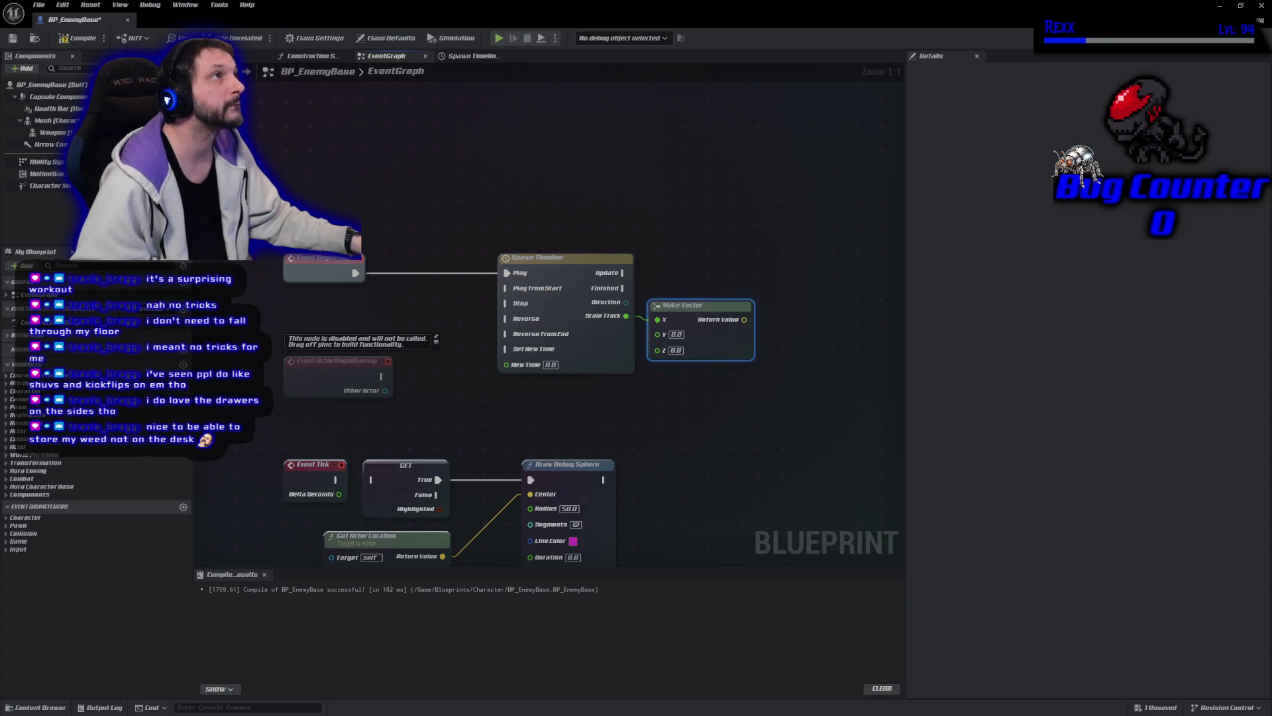
mouse_move(626, 316)
left_mouse_down()
mouse_move(666, 357)
mouse_move(658, 348)
mouse_move(685, 301)
left_mouse_up()
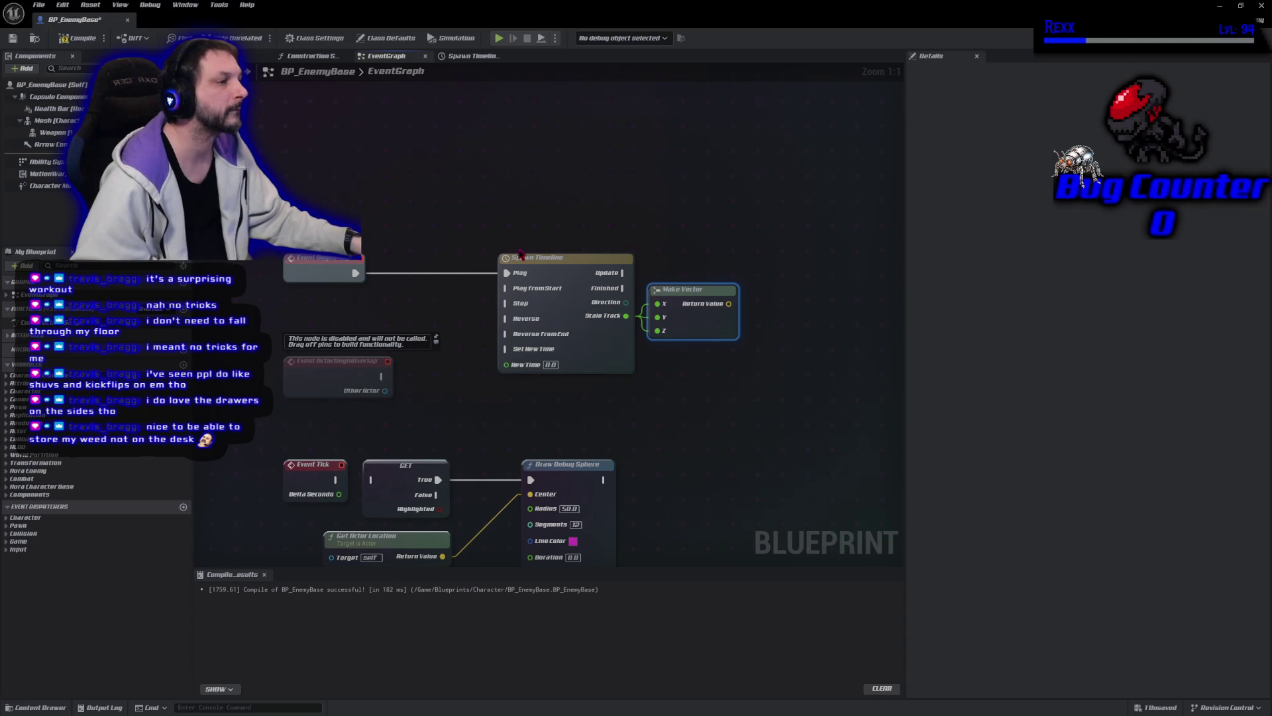
mouse_move(56, 121)
left_mouse_down()
mouse_move(166, 199)
mouse_move(683, 258)
mouse_move(659, 219)
mouse_move(593, 235)
left_mouse_up()
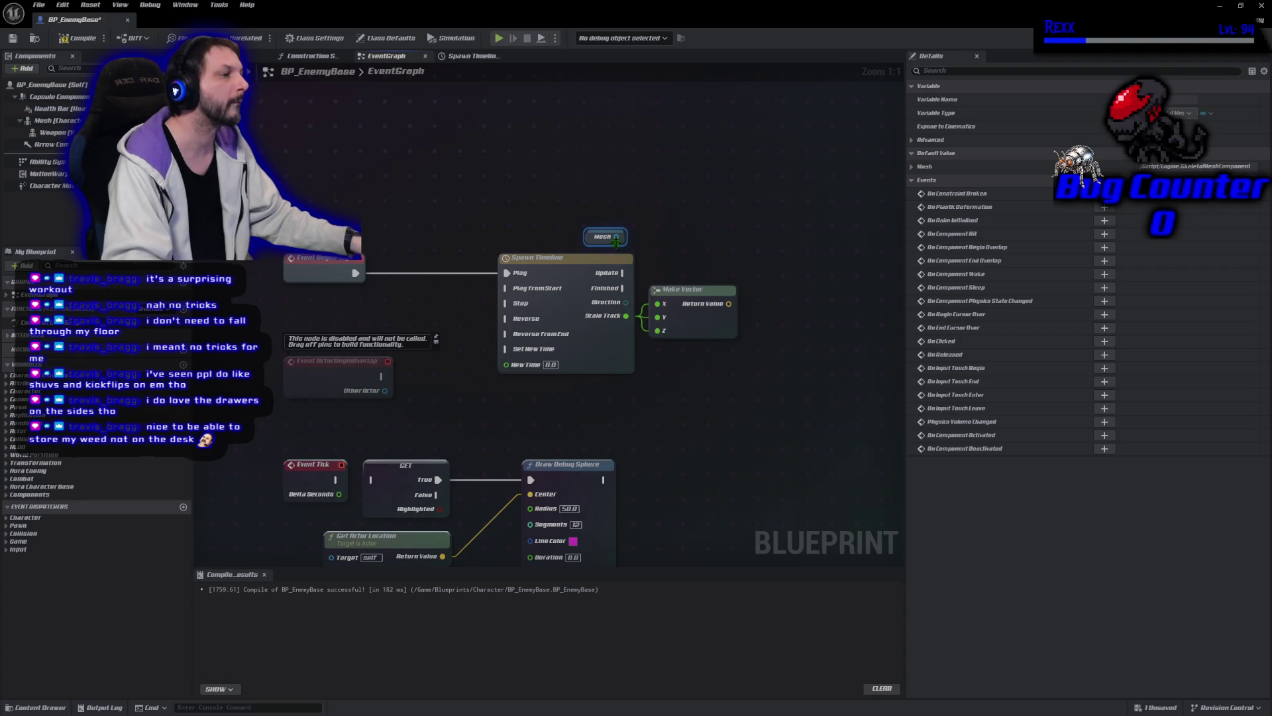
Step: Add a Set Relative Scale 3D node on Mesh, executed by the timeline's Update
left_click_drag(617, 236, 660, 237)
type("set relative scale")
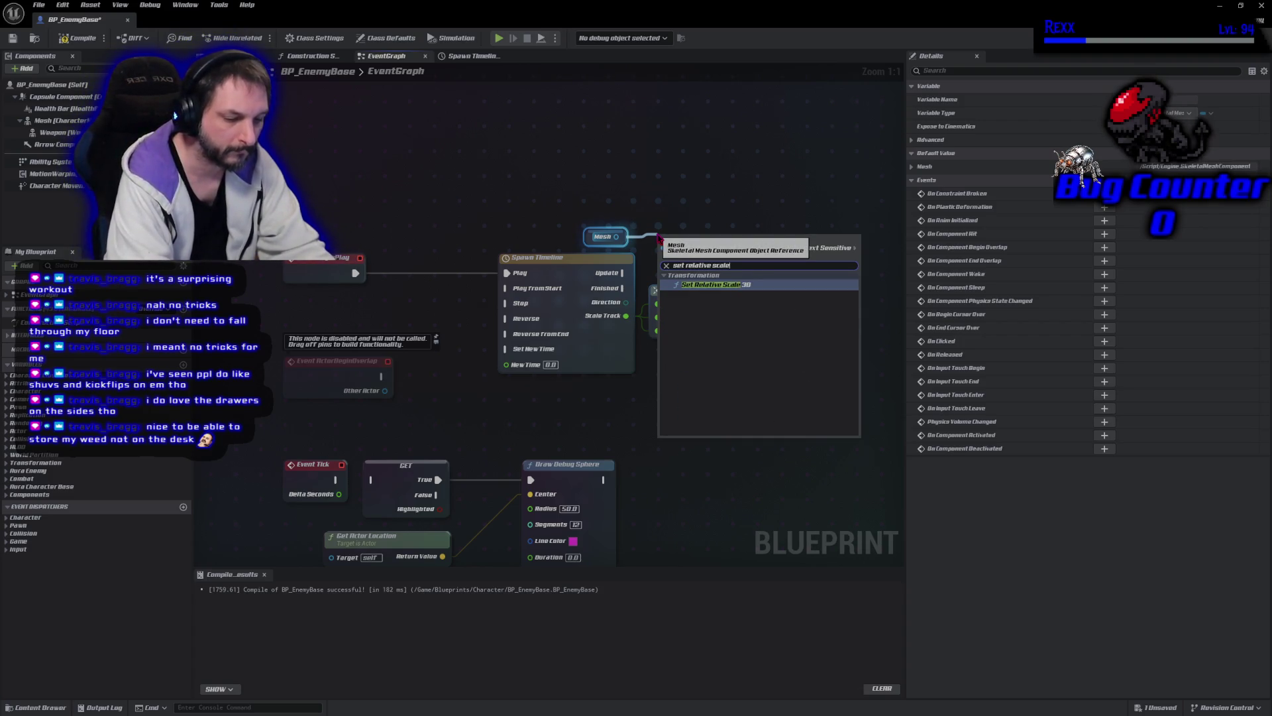
type(" 3d")
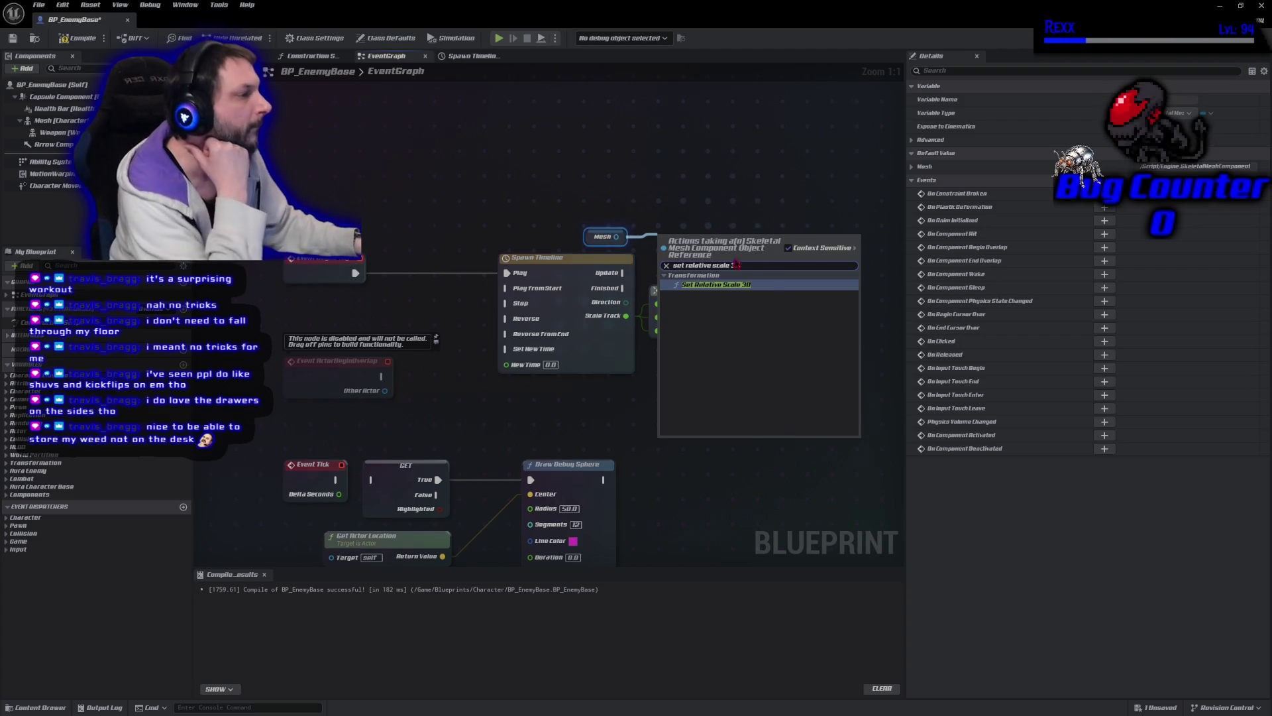
left_click(769, 285)
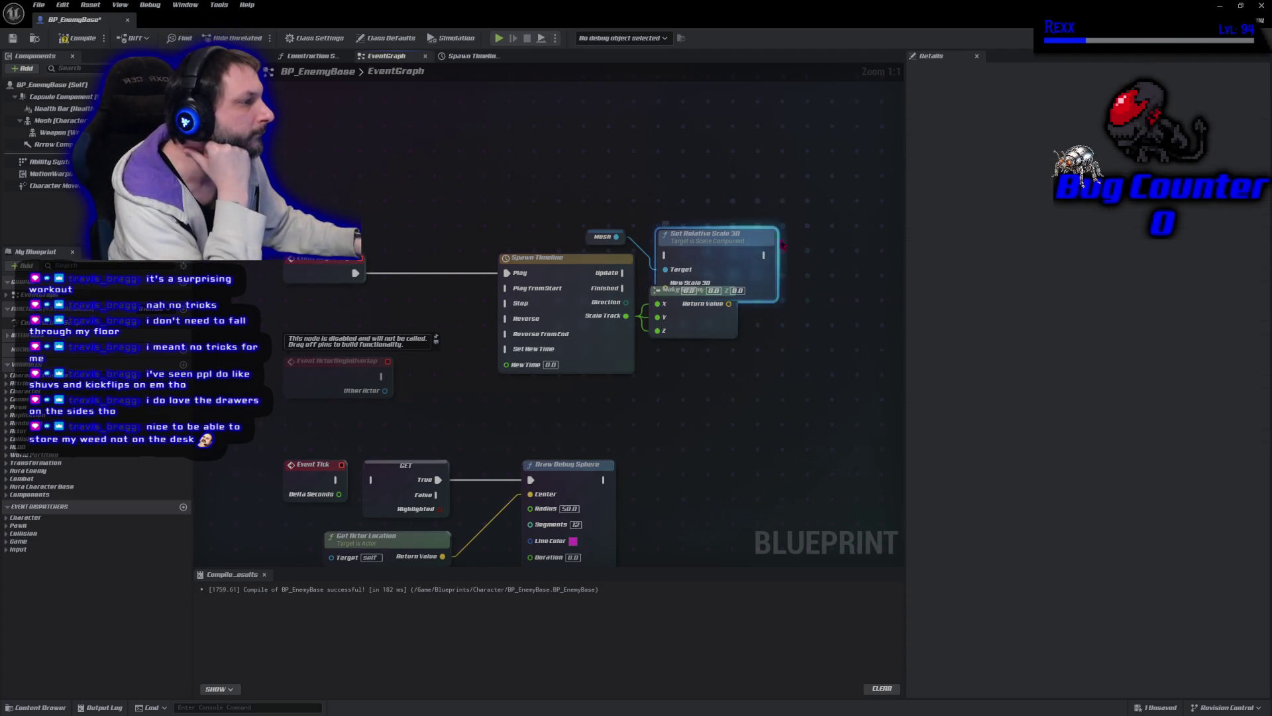
left_click_drag(782, 269, 858, 270)
mouse_move(623, 272)
left_mouse_down()
mouse_move(646, 285)
mouse_move(770, 271)
mouse_move(768, 303)
mouse_move(621, 236)
mouse_move(679, 265)
mouse_move(696, 302)
left_mouse_up()
left_click(697, 391)
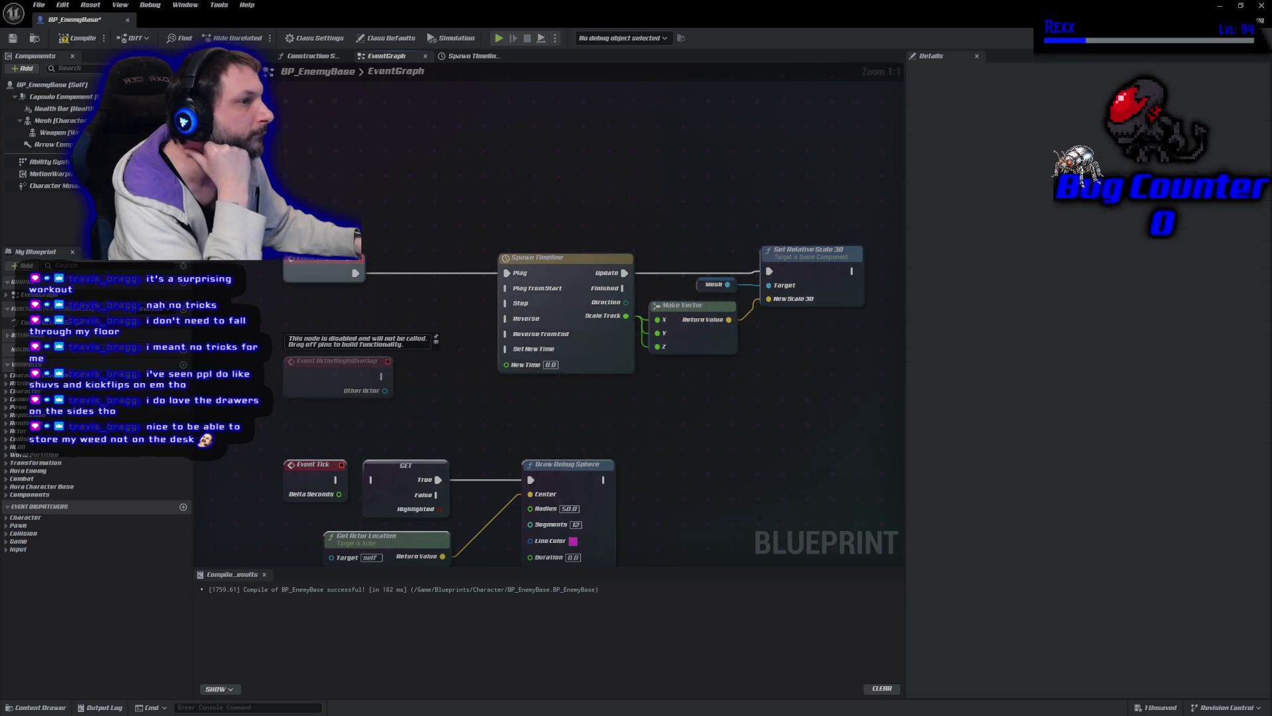
Step: Compile BP_EnemyBase and reopen the Spawn Timeline curve editor
left_click(64, 40)
left_click(12, 37)
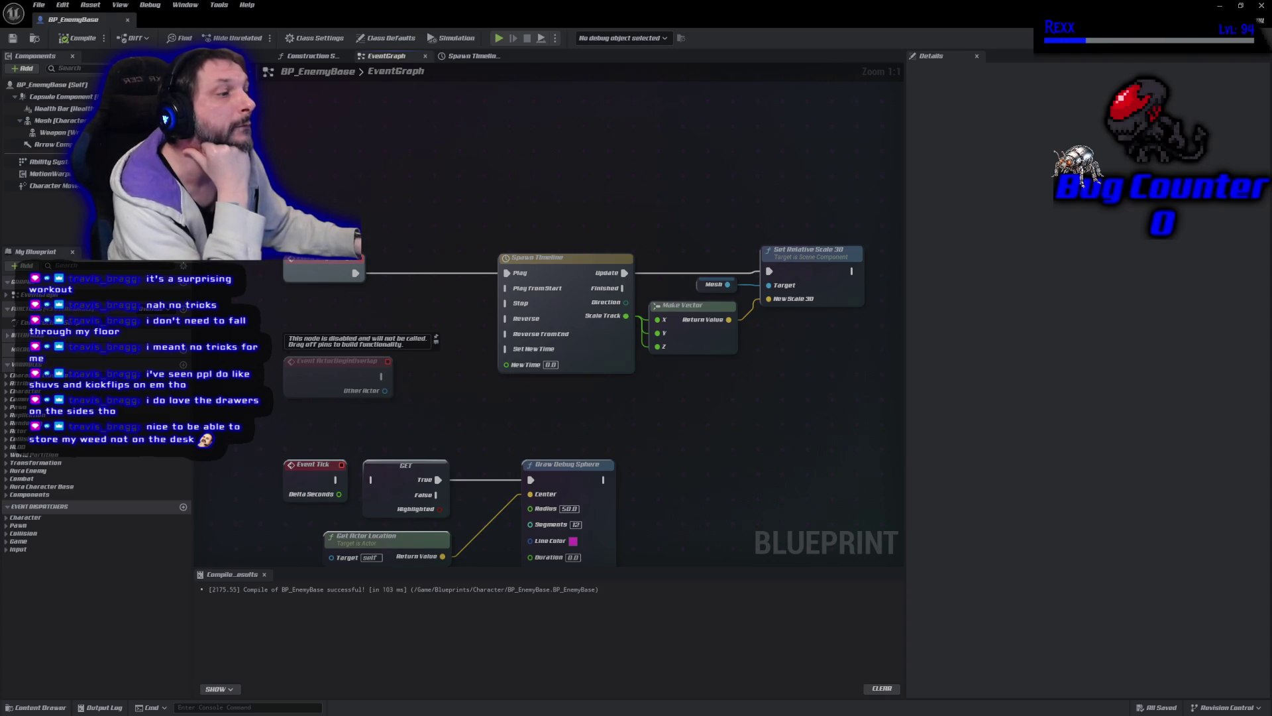
left_click(472, 56)
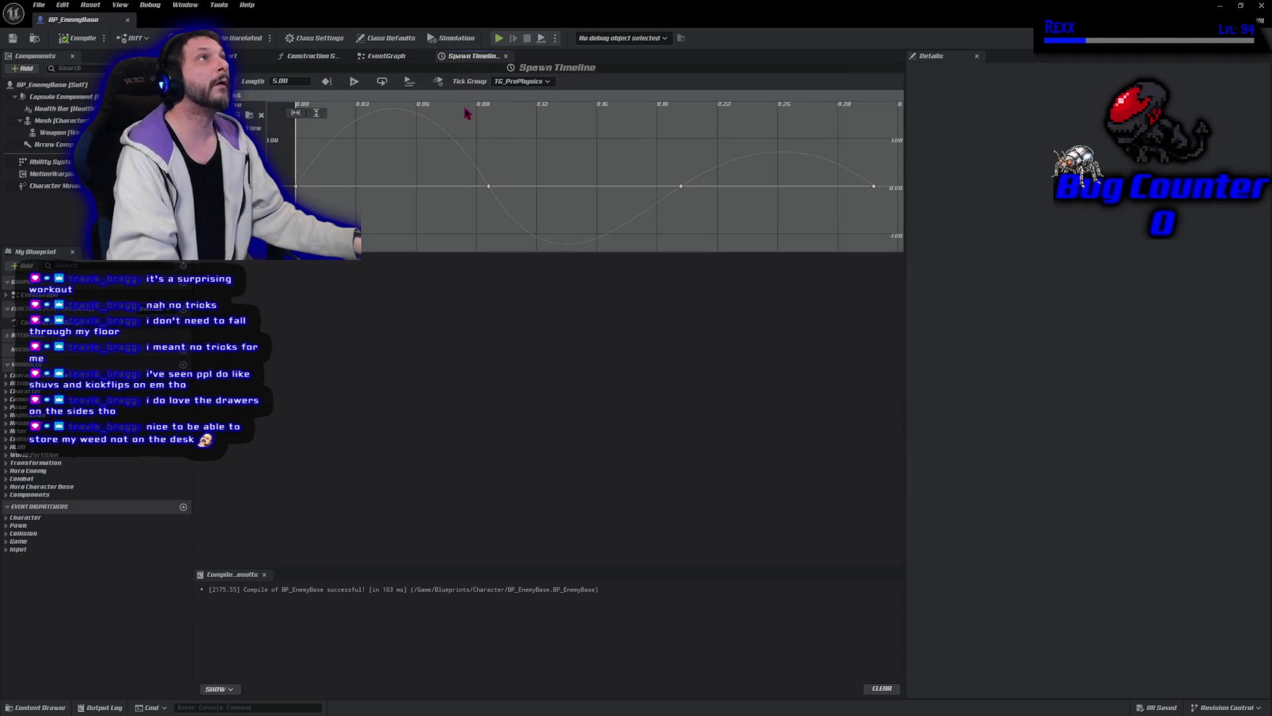
Step: Select all Scale Track keys, raise them, and set their value to 1
mouse_move(891, 241)
left_mouse_down()
mouse_move(578, 126)
mouse_move(254, 106)
left_mouse_up()
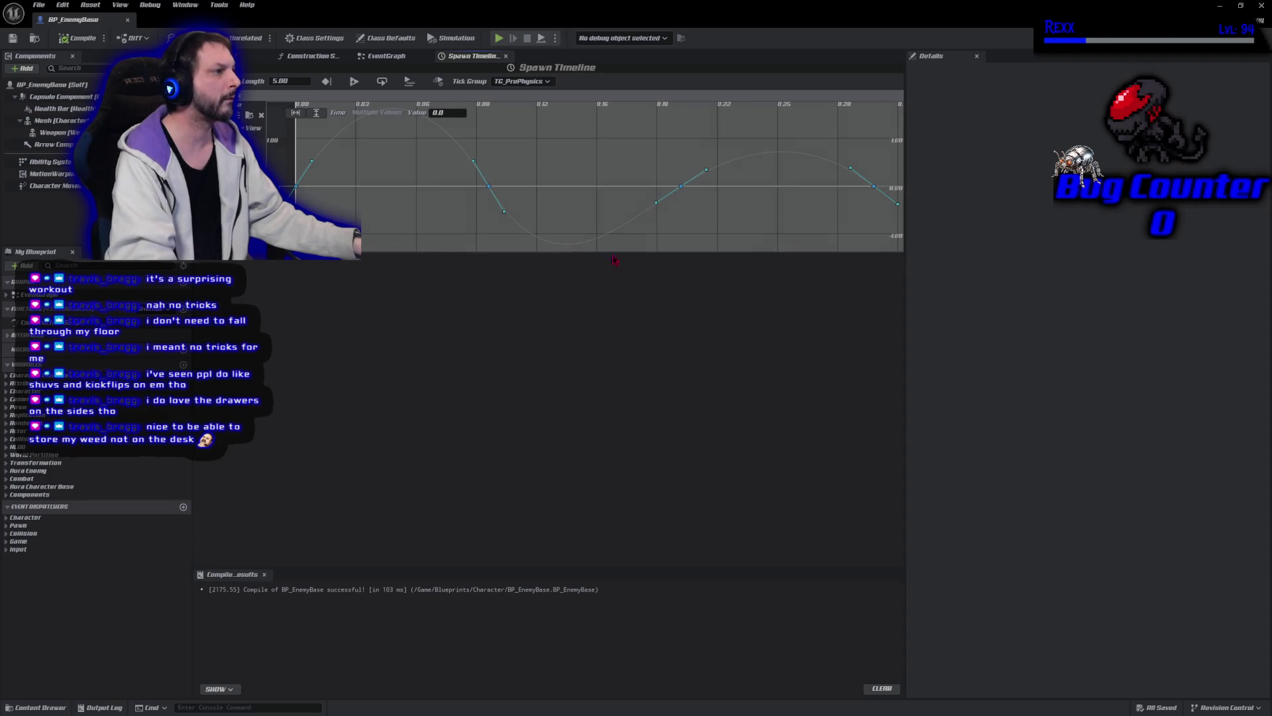
left_click_drag(875, 189, 880, 143)
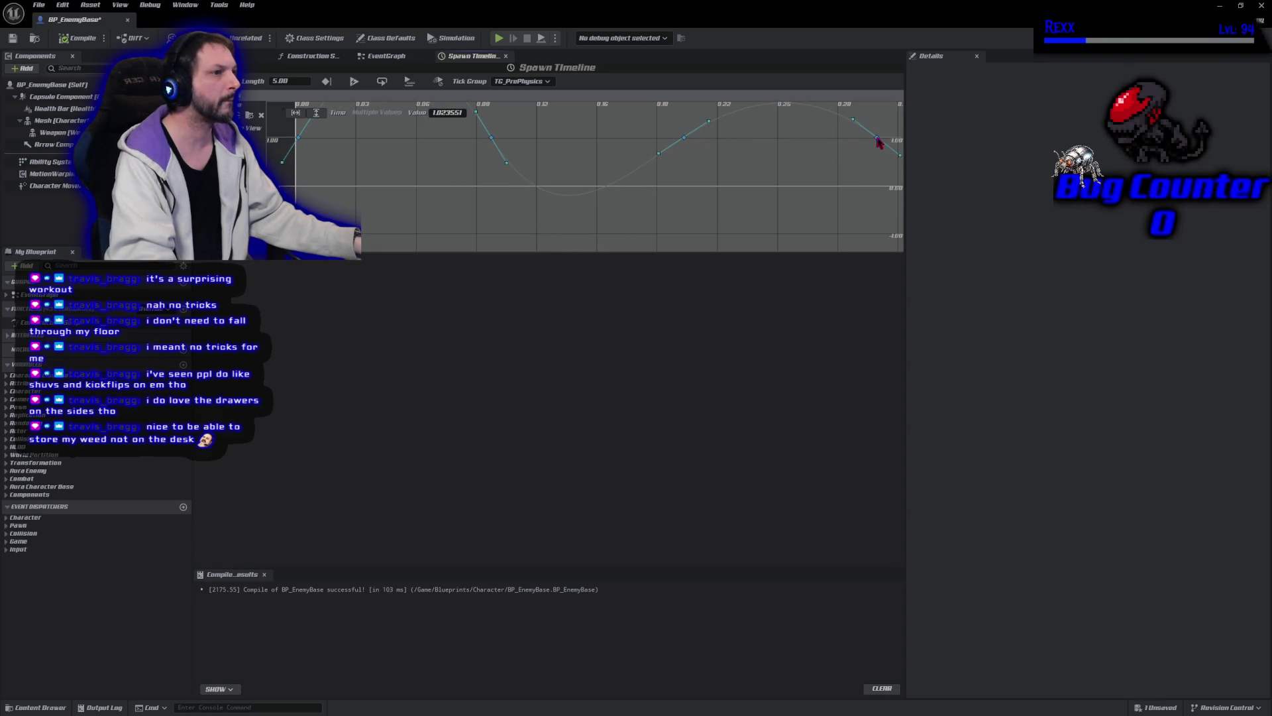
left_click_drag(879, 143, 876, 144)
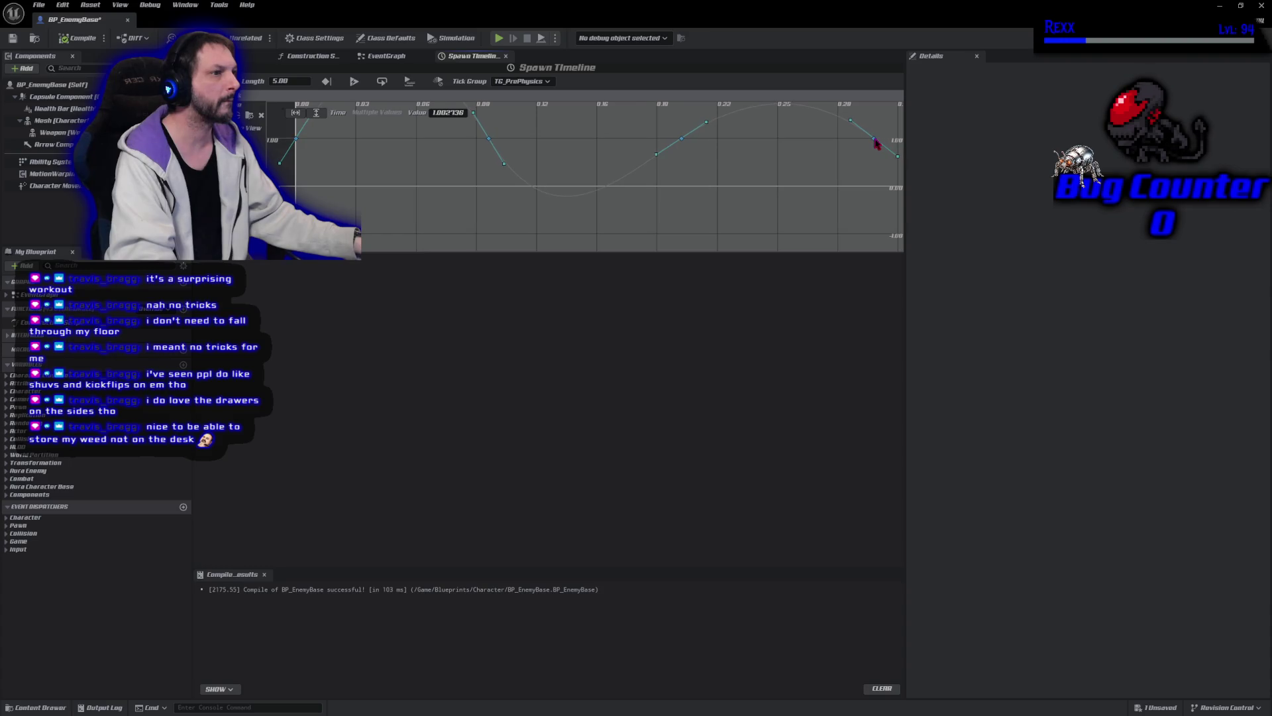
mouse_move(876, 144)
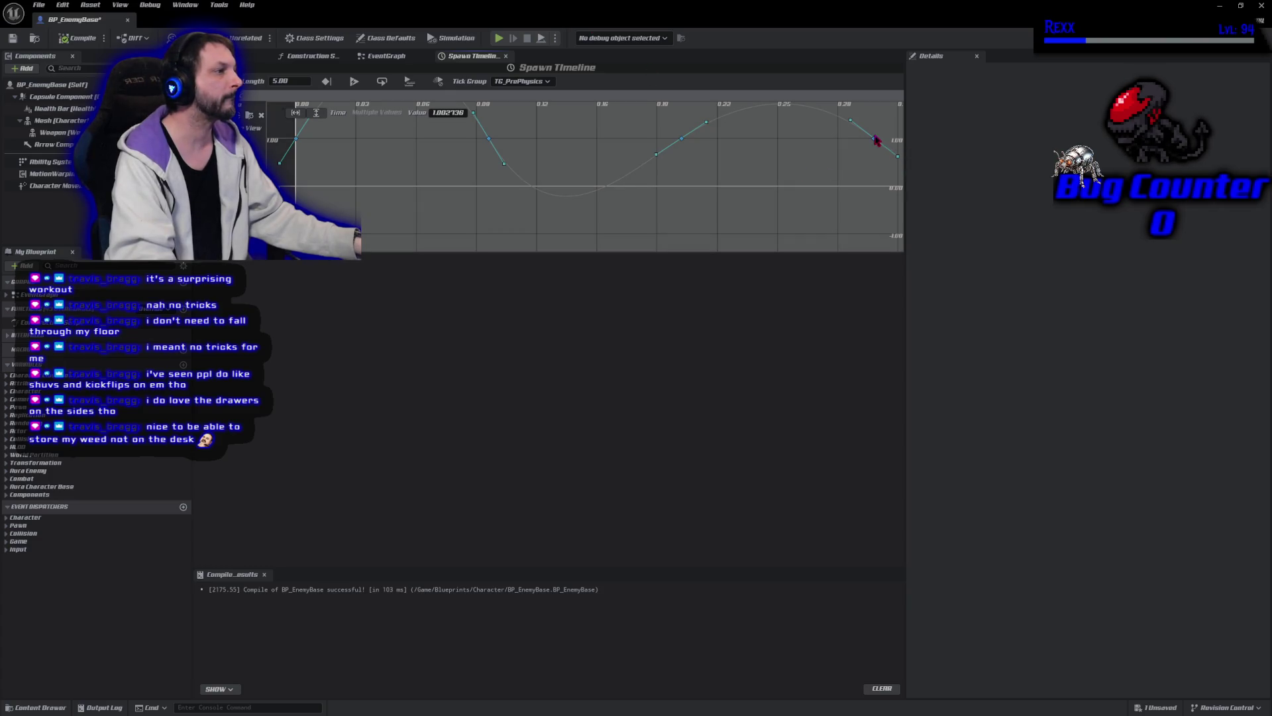
left_click(444, 113)
type("1")
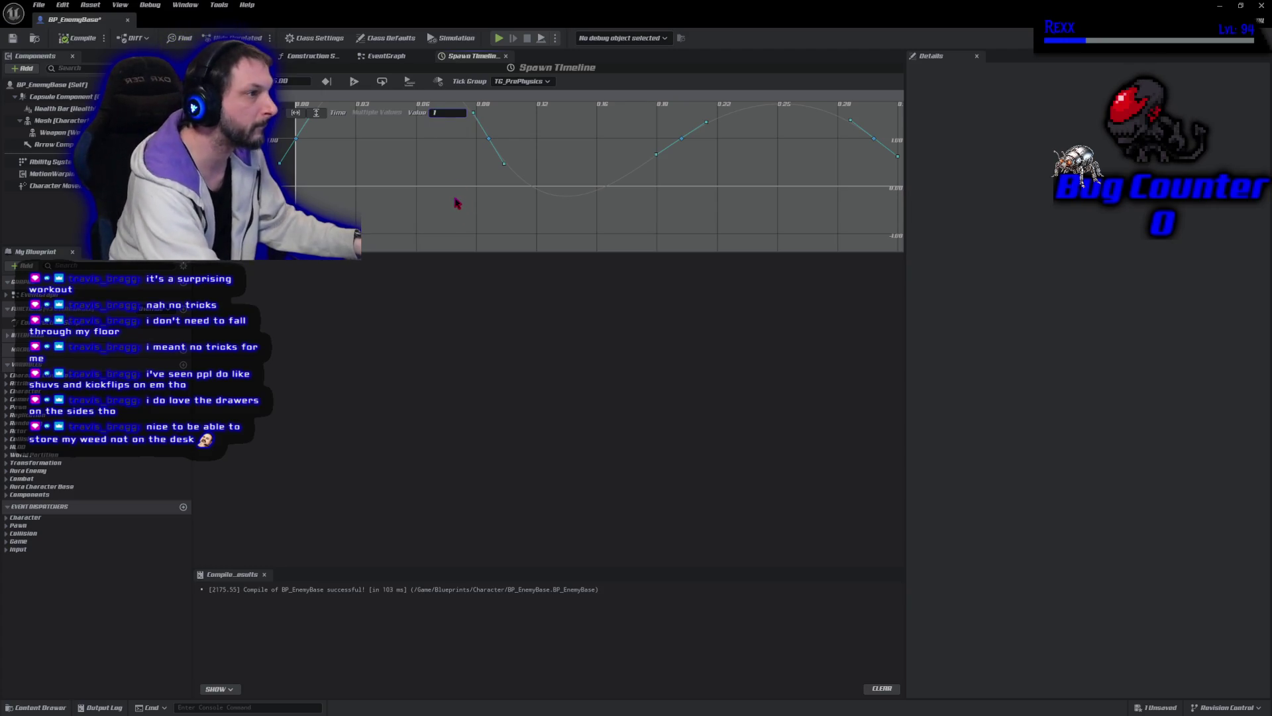
left_click(297, 141)
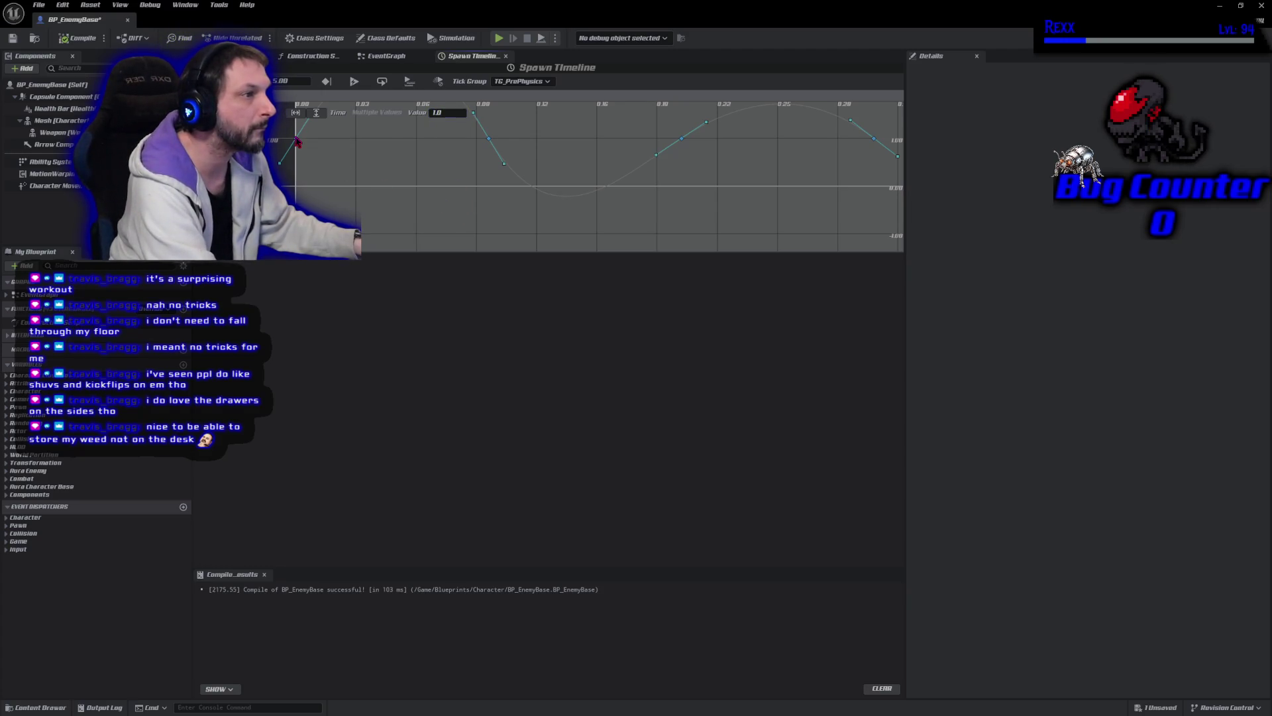
mouse_move(296, 143)
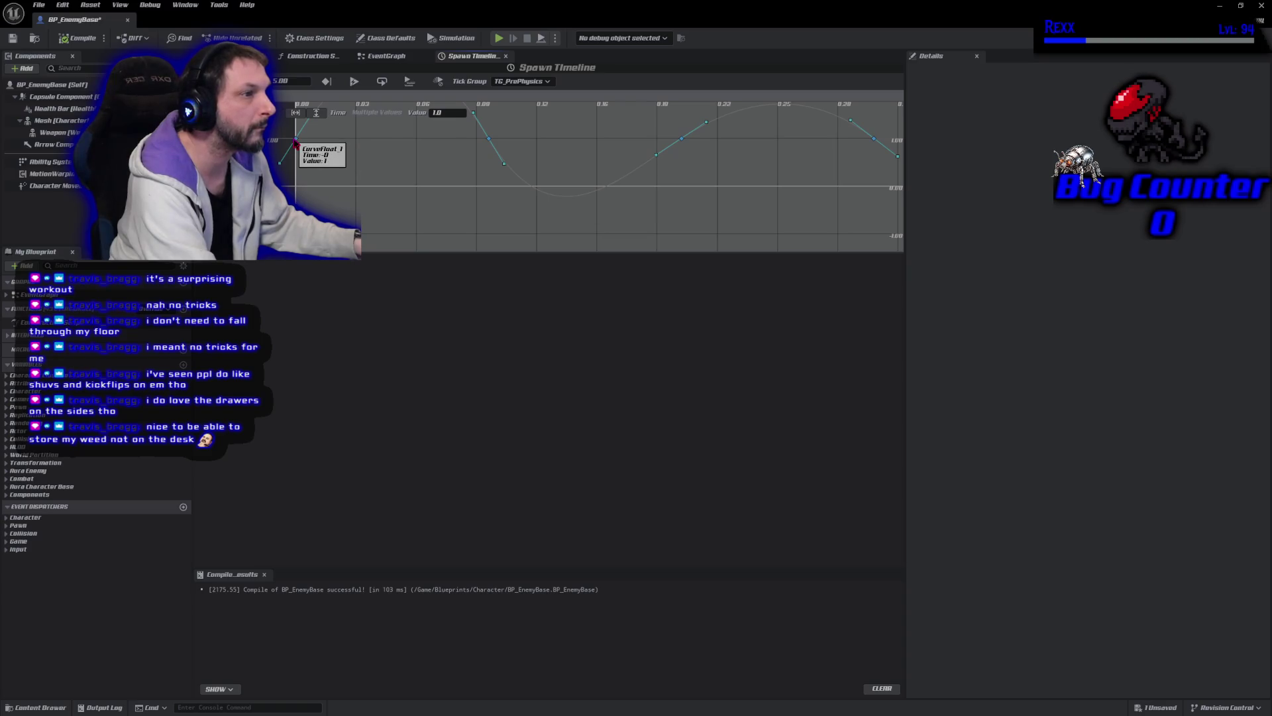
left_click(312, 156)
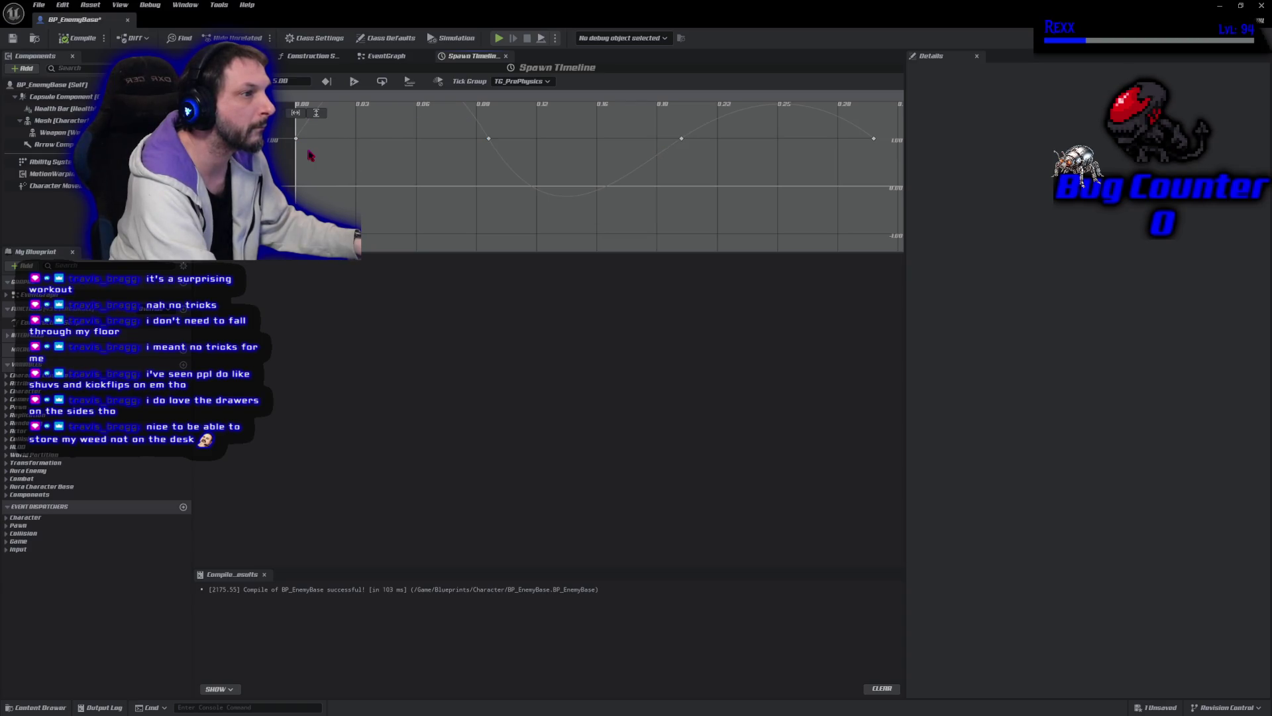